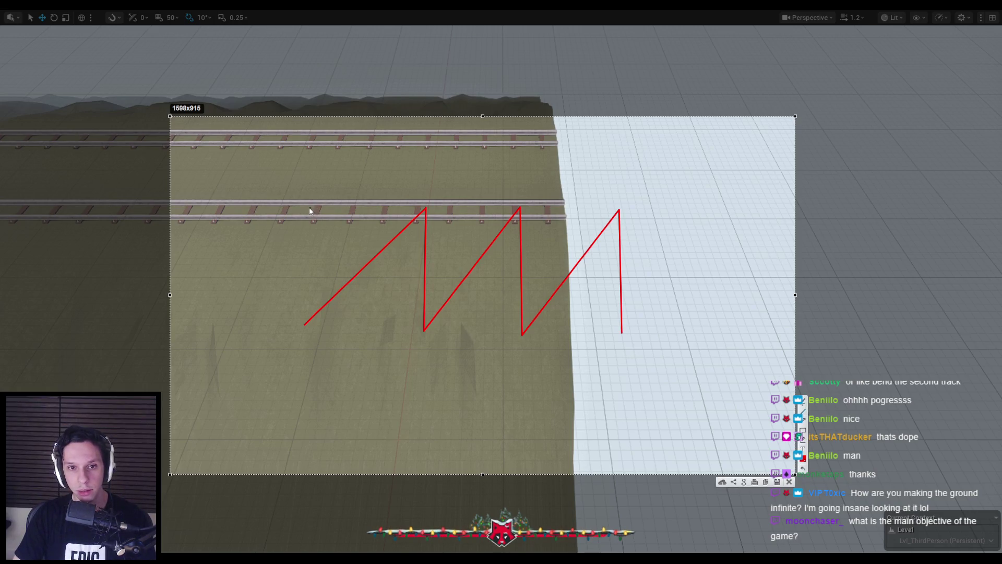
# Extend the red zigzag sketch line rightward beside the tracks, then close the annotation overlay.
pyautogui.moveTo(306, 340); pyautogui.dragTo(423, 344)
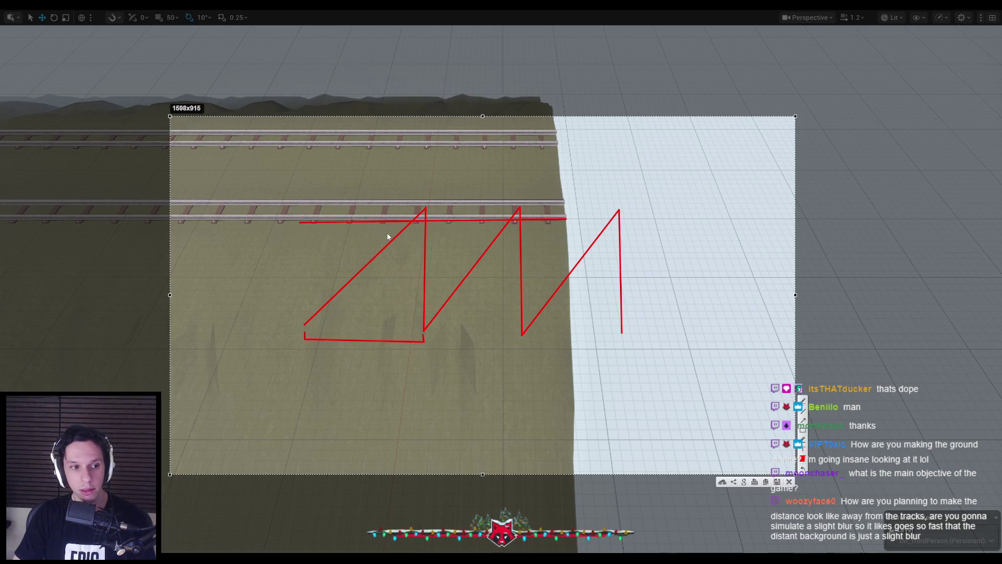
pyautogui.press('Escape')
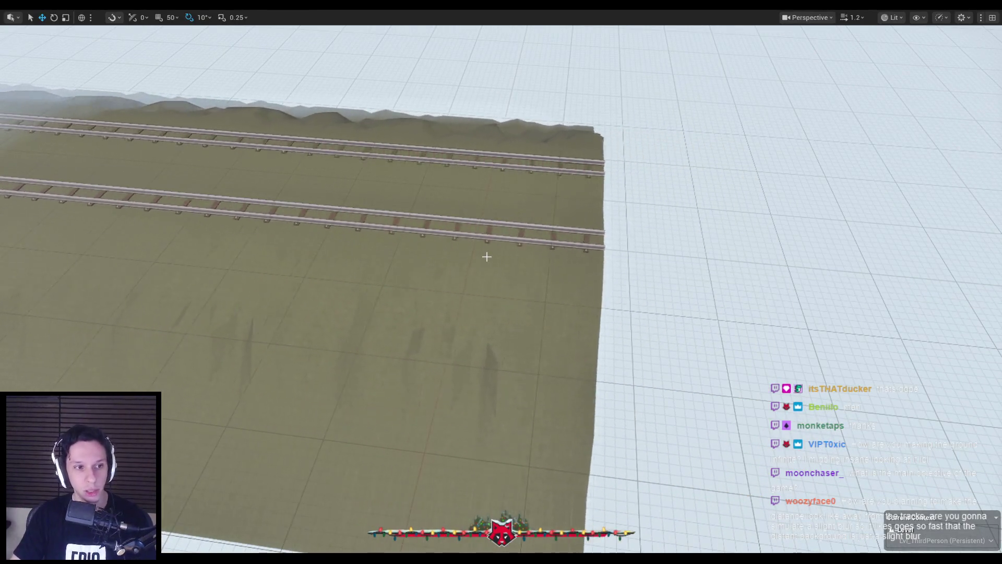
# Fly the camera down the tracks onto the train roof and back, then exit immersive mode with F11.
pyautogui.scroll(3, 486, 257)
pyautogui.press('w')
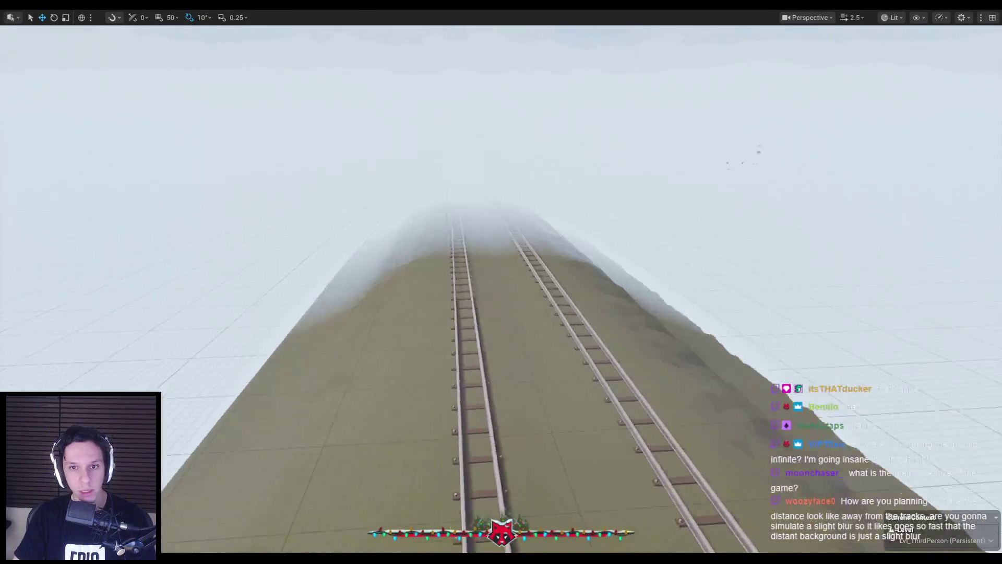
pyautogui.press('w')
pyautogui.scroll(-3, 501, 282)
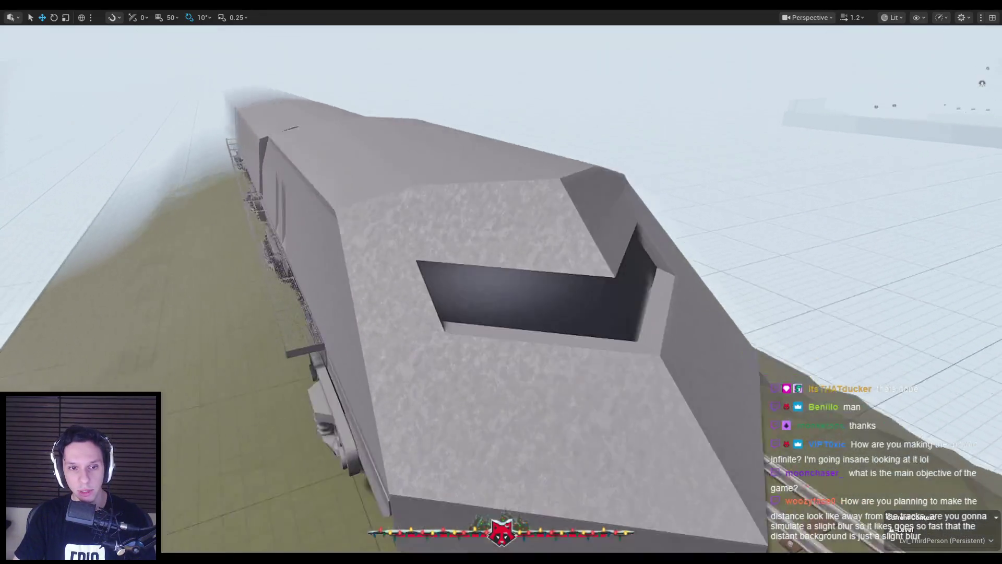
pyautogui.press('s')
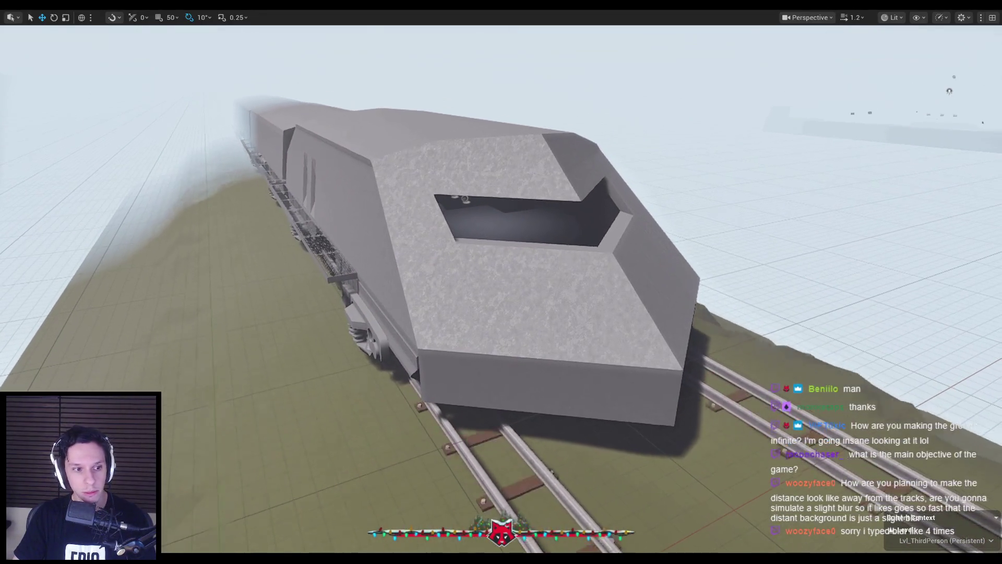
pyautogui.press('F11')
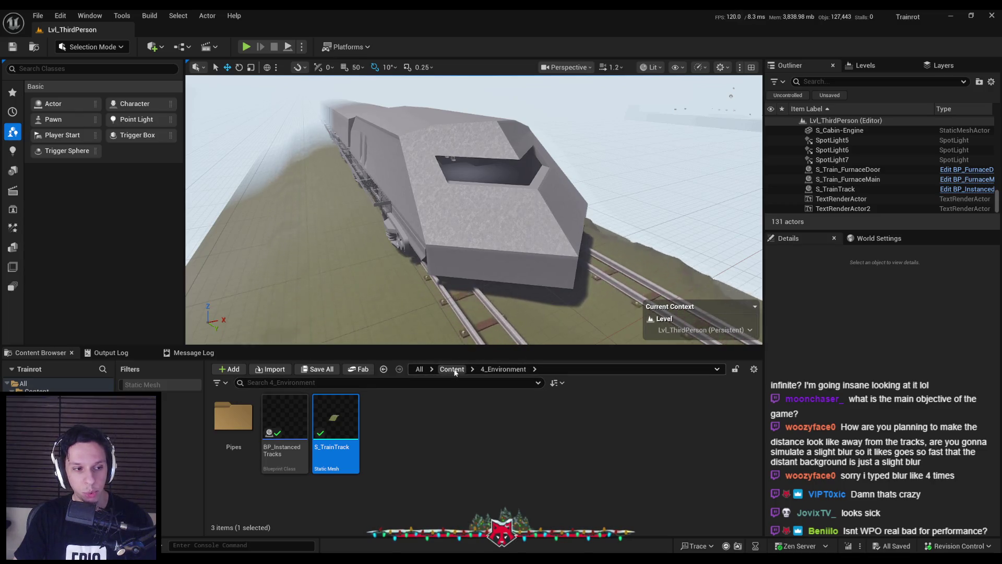
# Move the camera along the tracks and select the S_TrainTrack actor in the level.
pyautogui.moveTo(369, 222); pyautogui.dragTo(370, 221)
pyautogui.moveTo(668, 235); pyautogui.dragTo(669, 235)
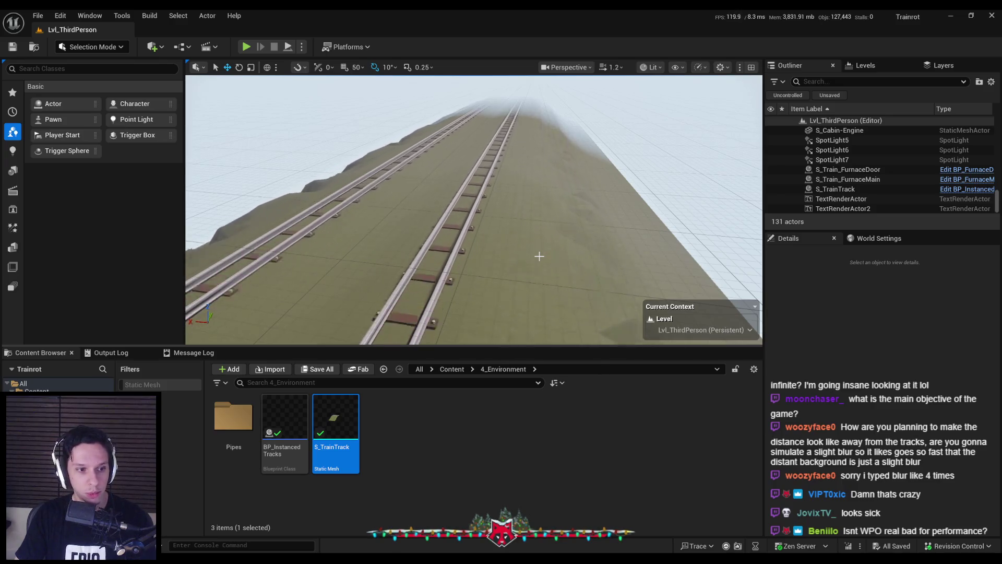
pyautogui.moveTo(484, 185); pyautogui.dragTo(485, 186)
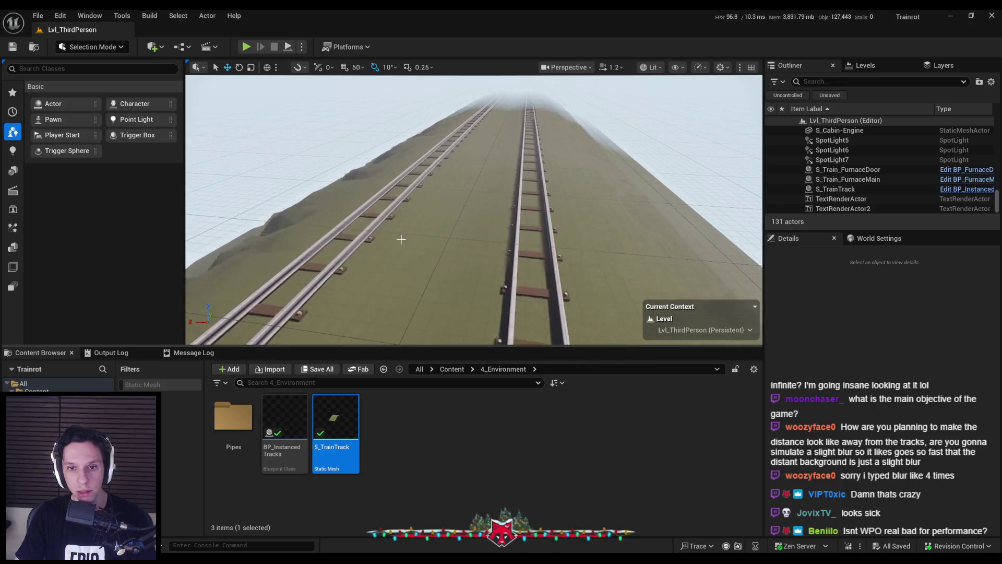
pyautogui.moveTo(400, 240); pyautogui.dragTo(490, 256)
pyautogui.click(485, 265)
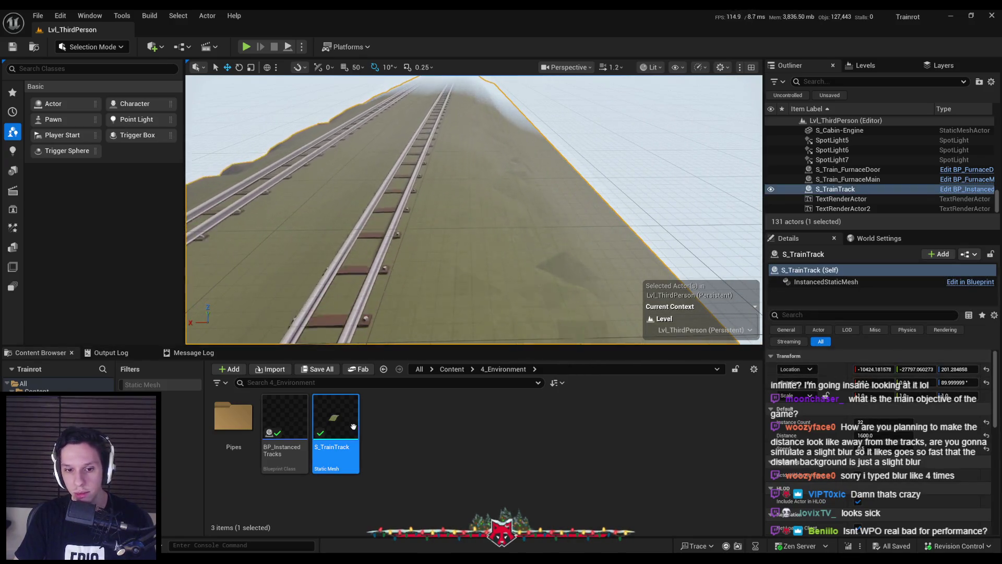
# Reimport the S_TrainTrack asset from its source file and save all changes.
pyautogui.rightClick(353, 427)
pyautogui.click(389, 114)
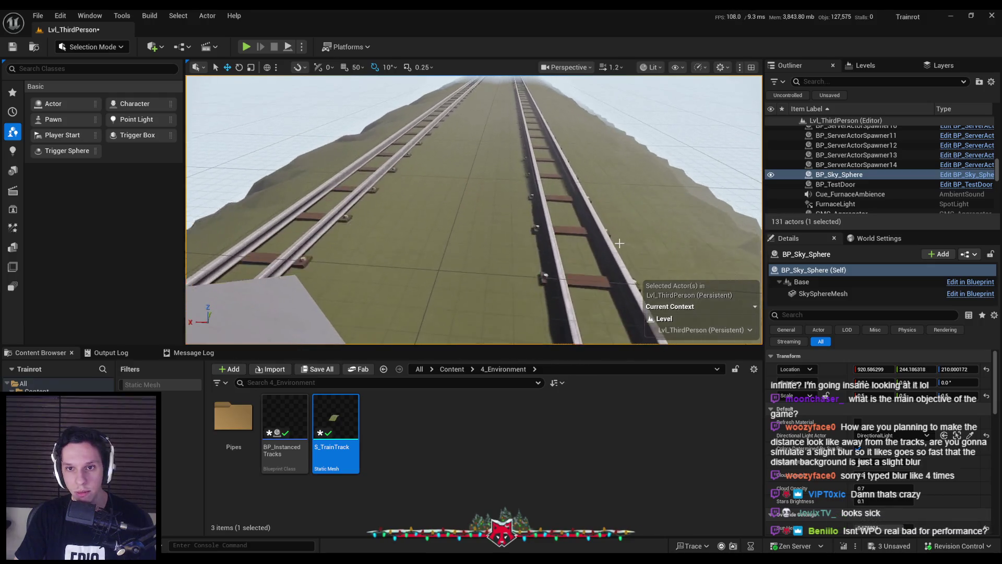
pyautogui.hotkey('ctrl', 'shift', 's')
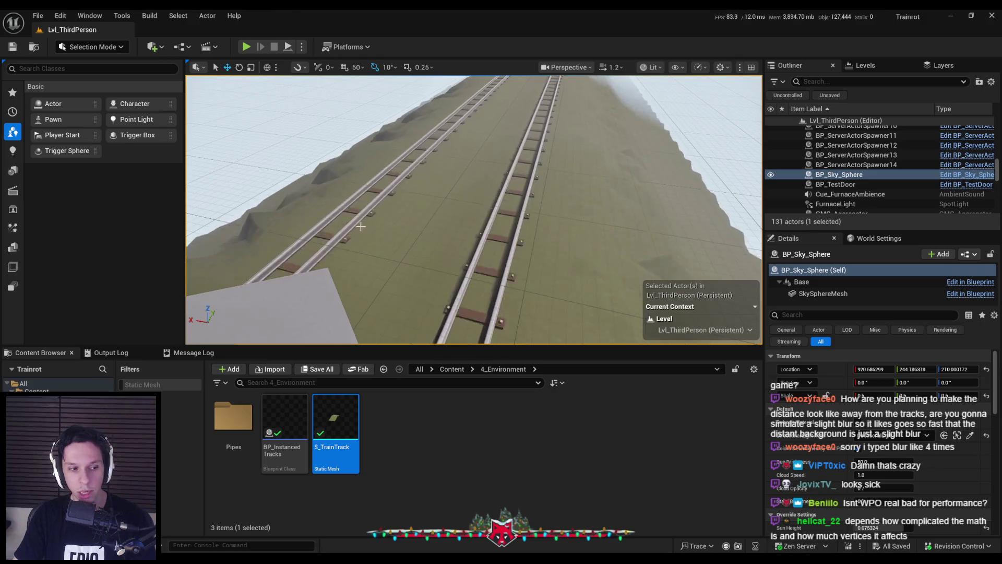
pyautogui.hotkey('alt', 'Tab')
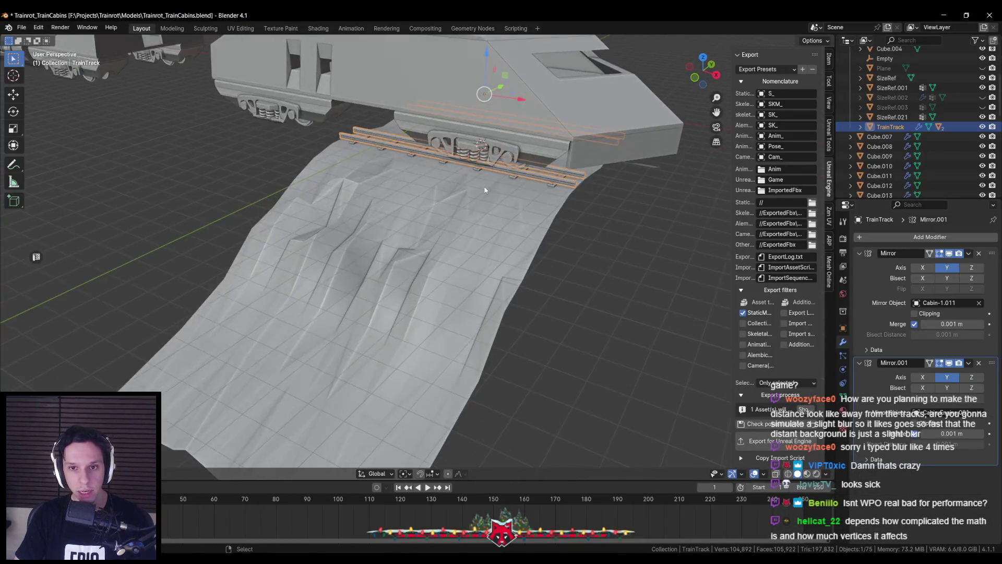
# Select the Plane.007 terrain and enter Edit Mode, orbiting to a side angle.
pyautogui.click(492, 197)
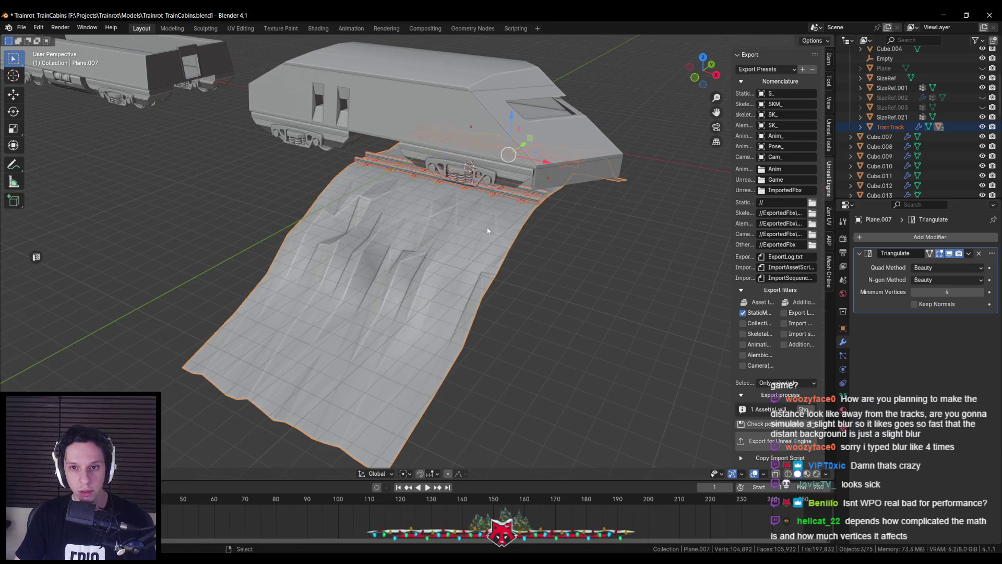
pyautogui.press('Tab')
pyautogui.scroll(-1, 487, 228)
pyautogui.moveTo(479, 229)
pyautogui.mouseDown()
pyautogui.moveTo(407, 240)
pyautogui.moveTo(482, 270)
pyautogui.mouseUp()
pyautogui.press('Tab')
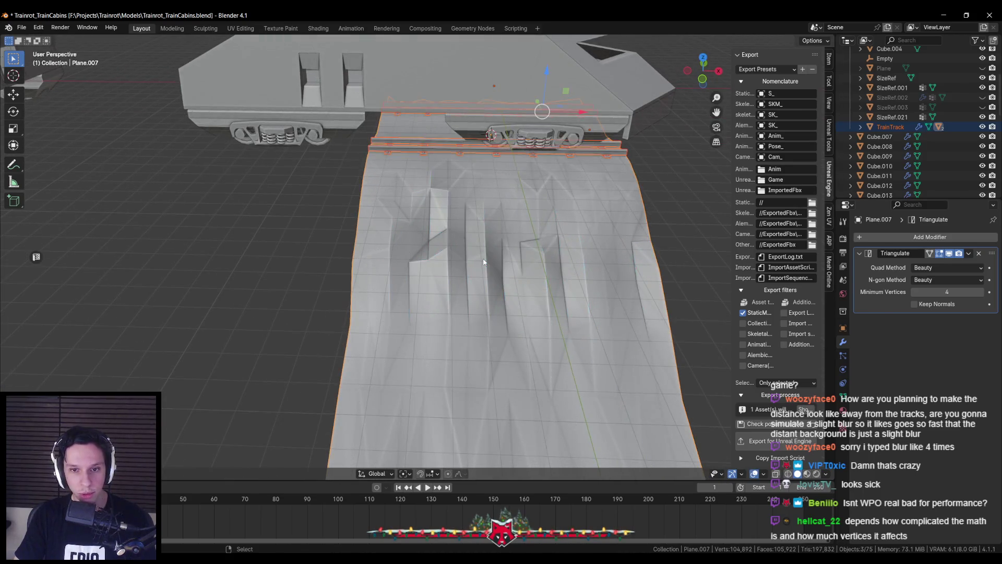
pyautogui.moveTo(507, 255)
pyautogui.mouseDown()
pyautogui.moveTo(445, 262)
pyautogui.moveTo(493, 273)
pyautogui.mouseUp()
pyautogui.press('Tab')
# Merge two vertices on the plane's left edge at the last one.
pyautogui.press('a')
pyautogui.moveTo(386, 321); pyautogui.dragTo(365, 389)
pyautogui.press('m')
pyautogui.click(366, 424)
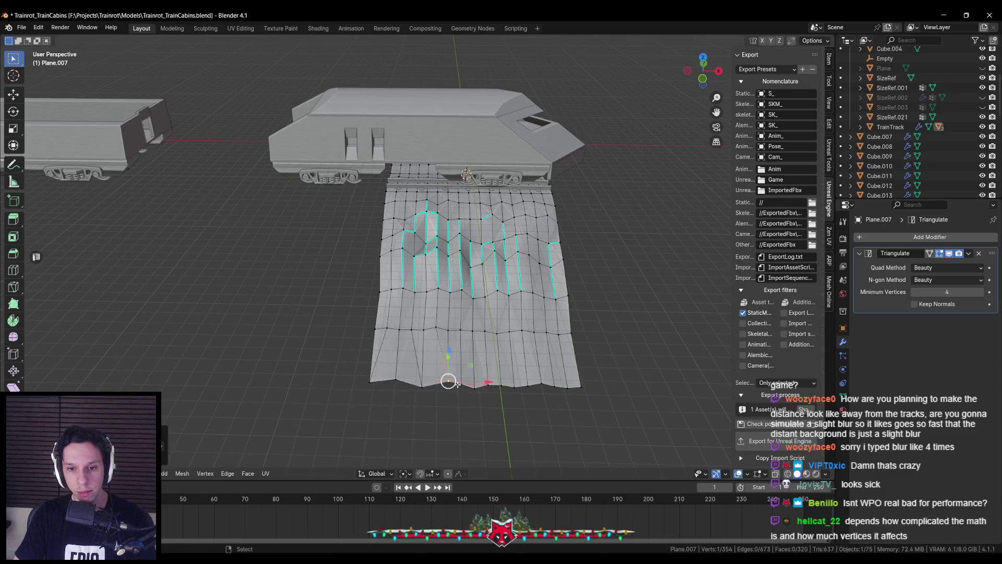
# Merge the bottom-edge and bottom-corner vertex pairs of Plane.007 at last.
pyautogui.moveTo(493, 393); pyautogui.dragTo(483, 392)
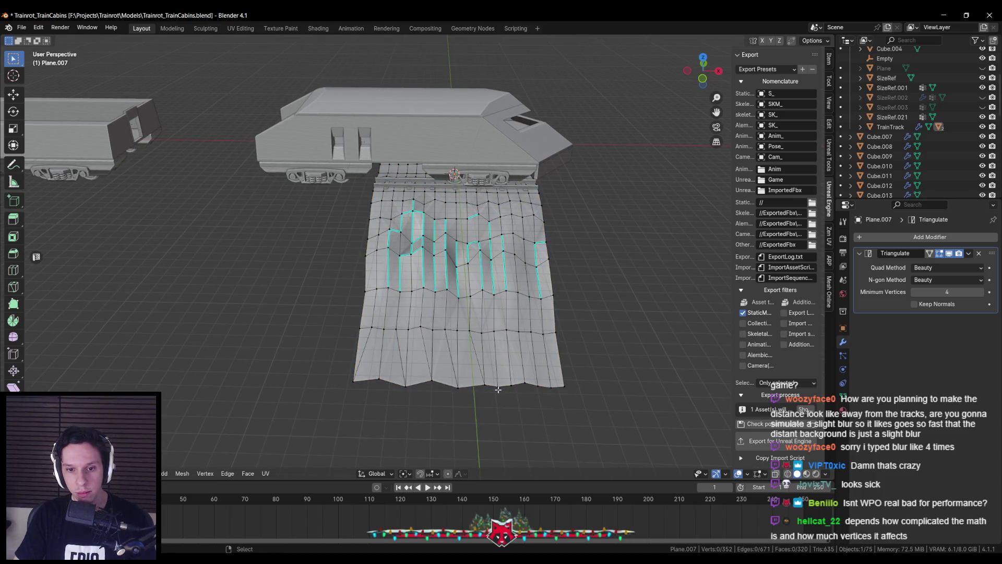
pyautogui.keyDown('shift'); pyautogui.click(524, 385); pyautogui.keyUp('shift')
pyautogui.press('m')
pyautogui.click(522, 384)
pyautogui.click(556, 391)
# View the terrain from the other side and merge its corner and edge vertices.
pyautogui.press('Tab')
pyautogui.press('Tab')
pyautogui.scroll(-4, 372, 351)
pyautogui.moveTo(398, 343)
pyautogui.mouseDown()
pyautogui.moveTo(333, 349)
pyautogui.moveTo(376, 343)
pyautogui.mouseUp()
pyautogui.scroll(4, 376, 342)
pyautogui.scroll(2, 393, 335)
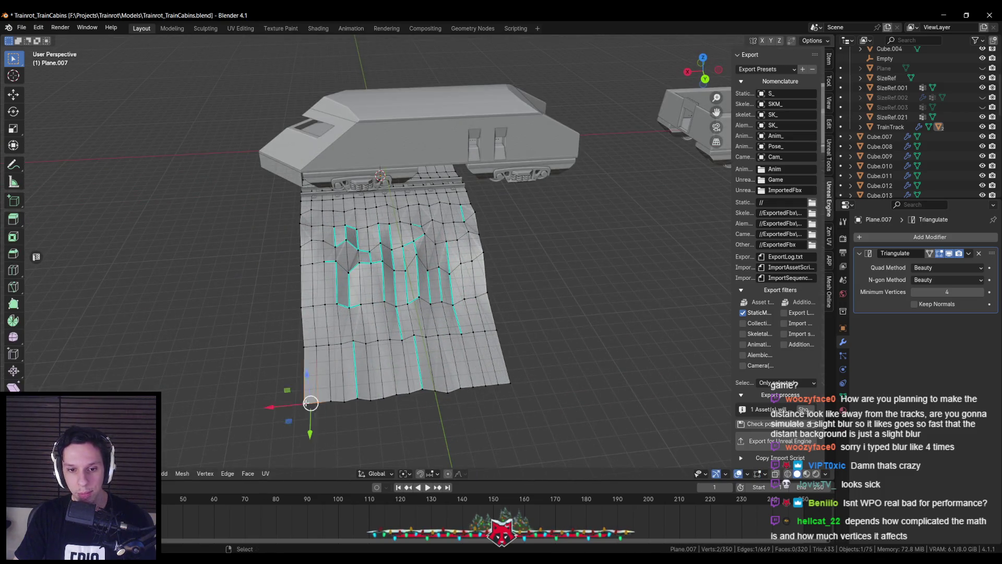
pyautogui.press('m')
pyautogui.click(344, 400)
pyautogui.press('m')
pyautogui.click(358, 399)
pyautogui.press('m')
pyautogui.click(396, 400)
pyautogui.moveTo(422, 389); pyautogui.dragTo(438, 394)
# Merge the remaining bottom-right vertices and return to Object Mode.
pyautogui.click(470, 386)
pyautogui.press('m')
pyautogui.click(469, 385)
pyautogui.click(527, 387)
pyautogui.press('m')
pyautogui.click(528, 387)
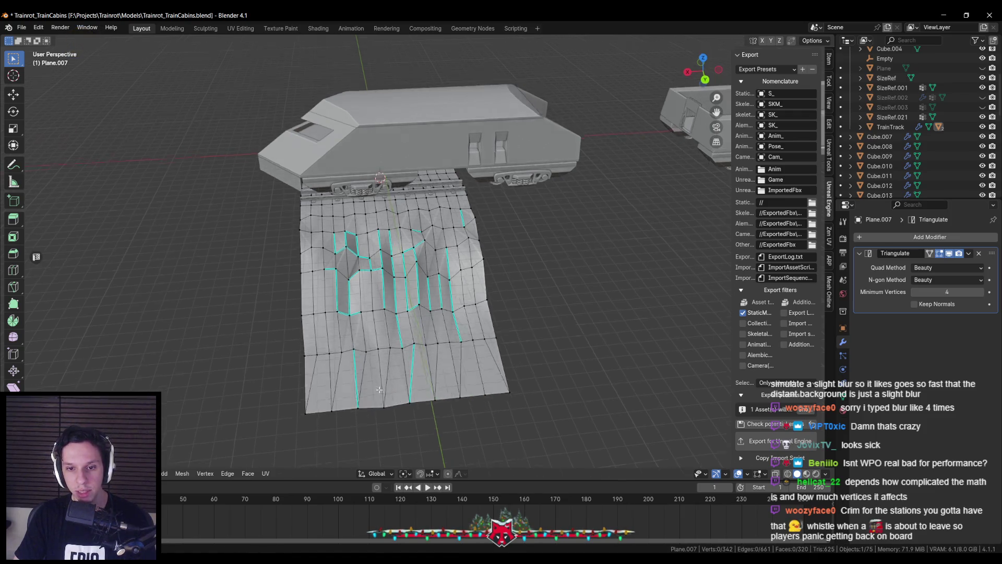
pyautogui.press('Tab')
# Save Trainrot_TrainCabins.blend and select the TrainTrack rails object.
pyautogui.scroll(-3, 375, 387)
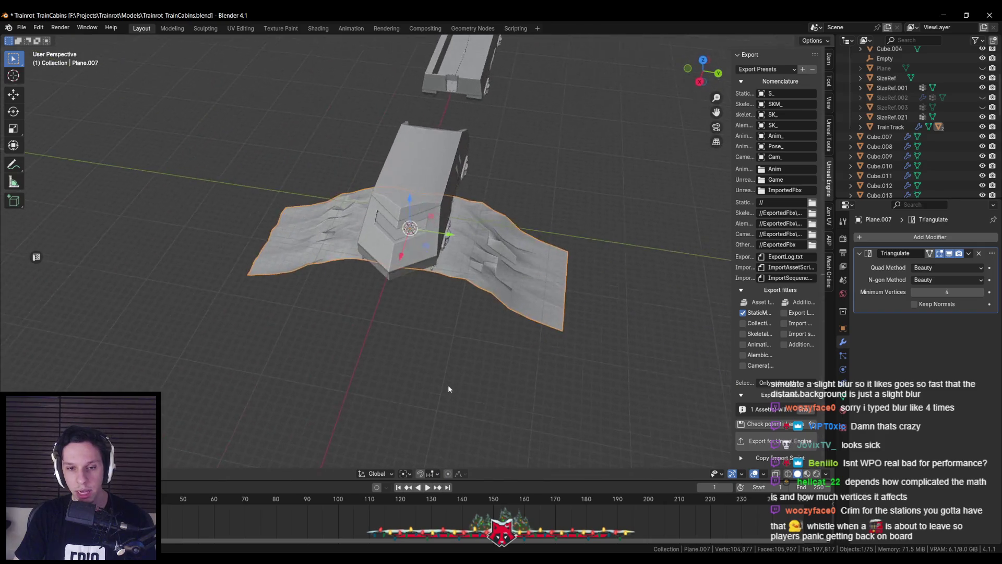
pyautogui.hotkey('ctrl', 's')
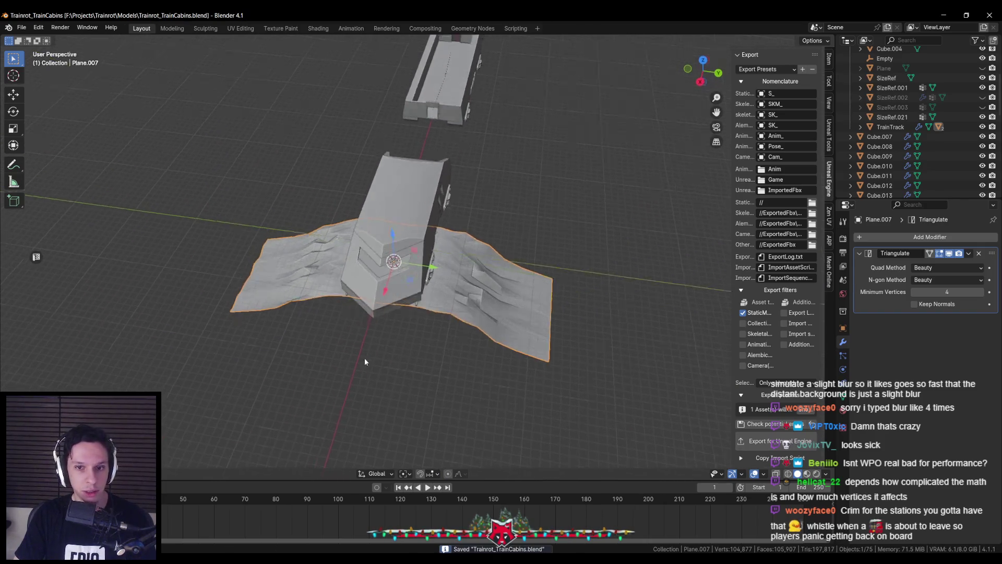
pyautogui.scroll(5, 365, 362)
pyautogui.click(392, 220)
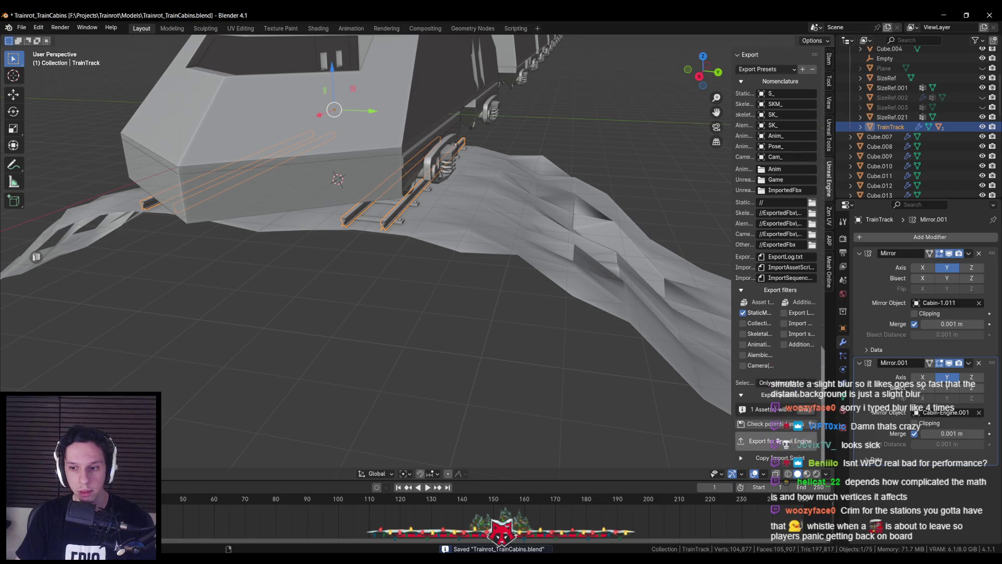
pyautogui.hotkey('alt', 'Tab')
# Reimport the updated S_TrainTrack mesh and save all modified assets.
pyautogui.rightClick(345, 428)
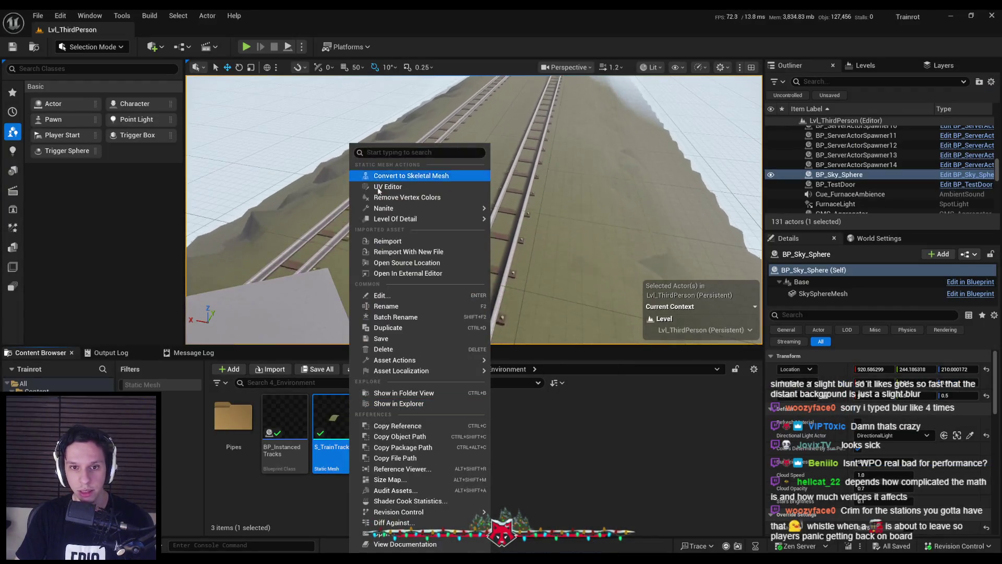
pyautogui.click(391, 242)
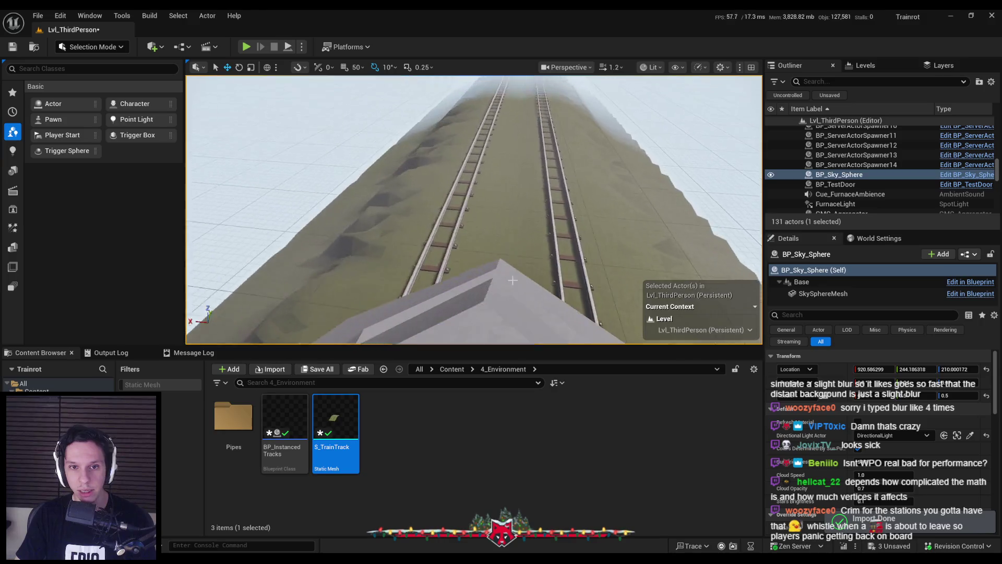
pyautogui.scroll(-3, 526, 298)
pyautogui.hotkey('ctrl', 's')
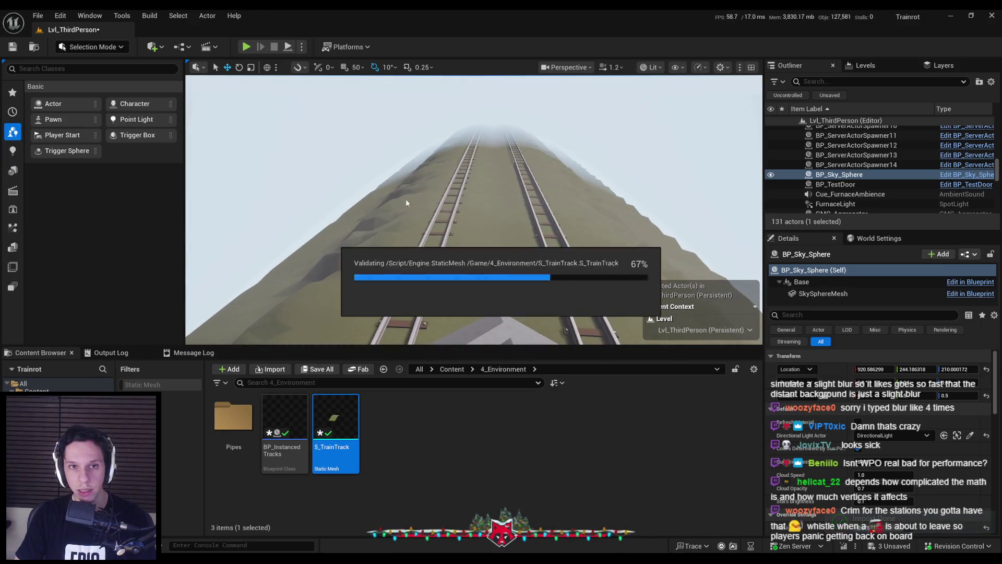
# Start a Play-in-Editor session on the train roof in fullscreen.
pyautogui.moveTo(258, 94)
pyautogui.mouseDown()
pyautogui.moveTo(272, 100)
pyautogui.moveTo(257, 94)
pyautogui.mouseUp()
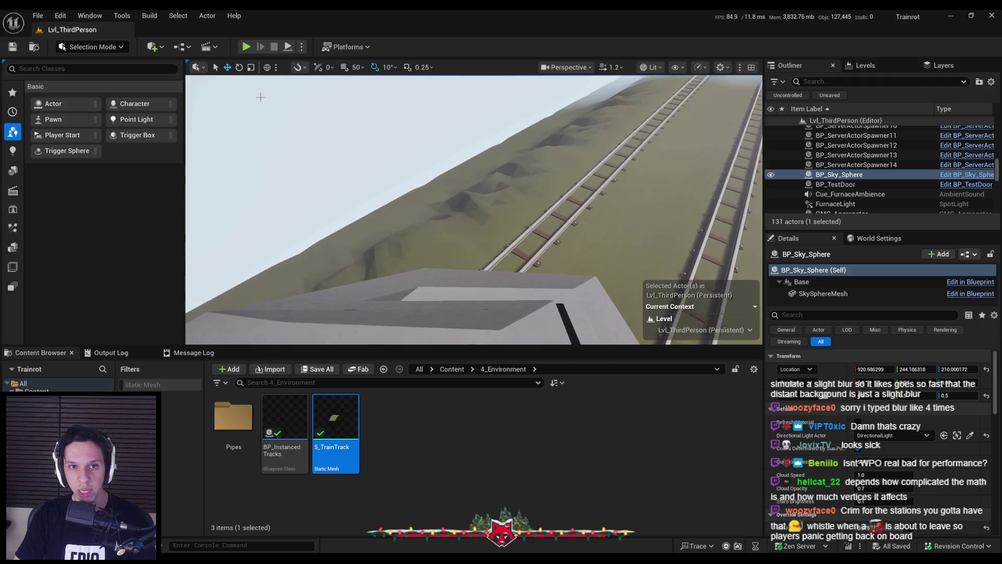
pyautogui.click(246, 47)
pyautogui.press('F11')
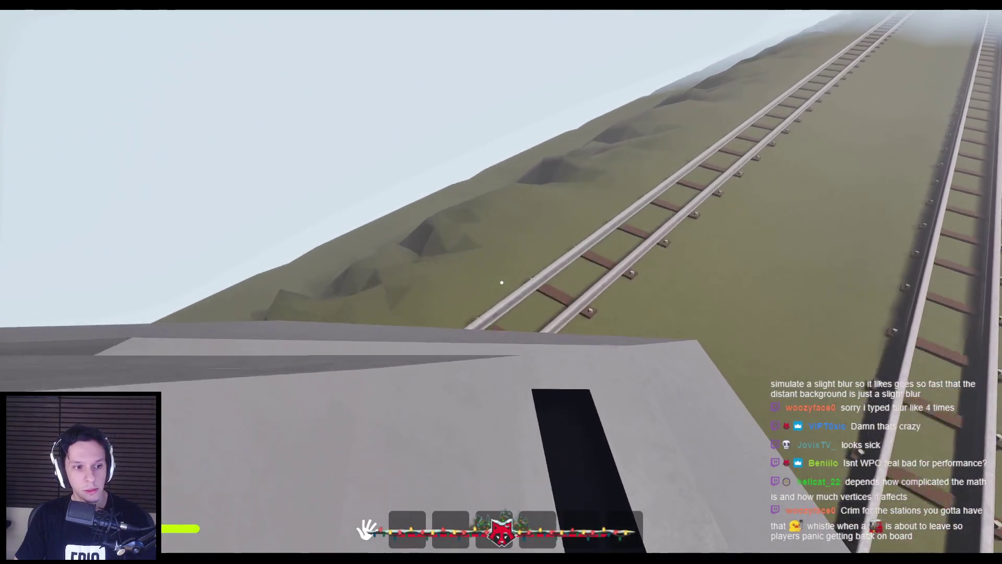
# Walk the player over the roof ridge and grey slope to the slab beside the building.
pyautogui.press('shift')
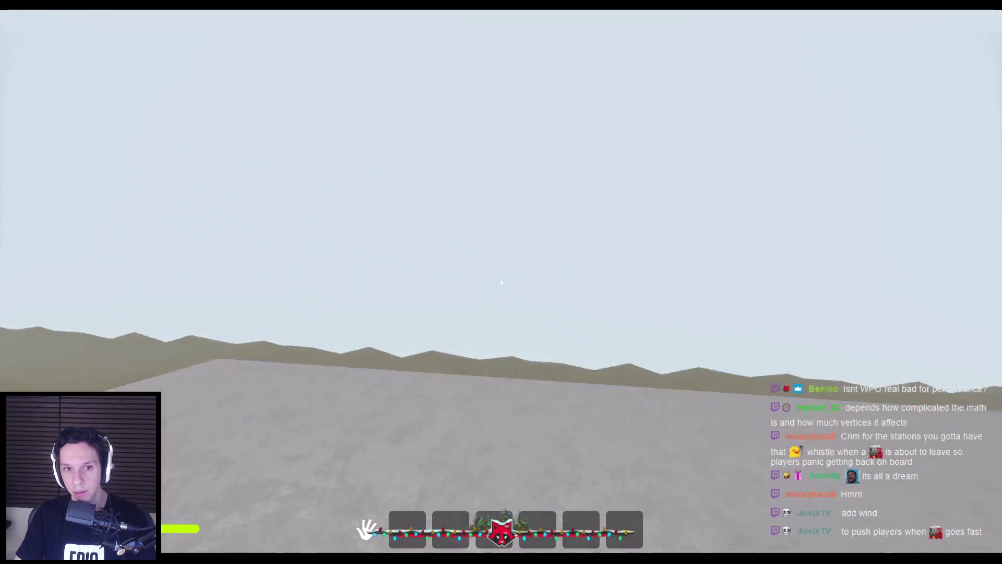
pyautogui.press('shift')
pyautogui.press('w')
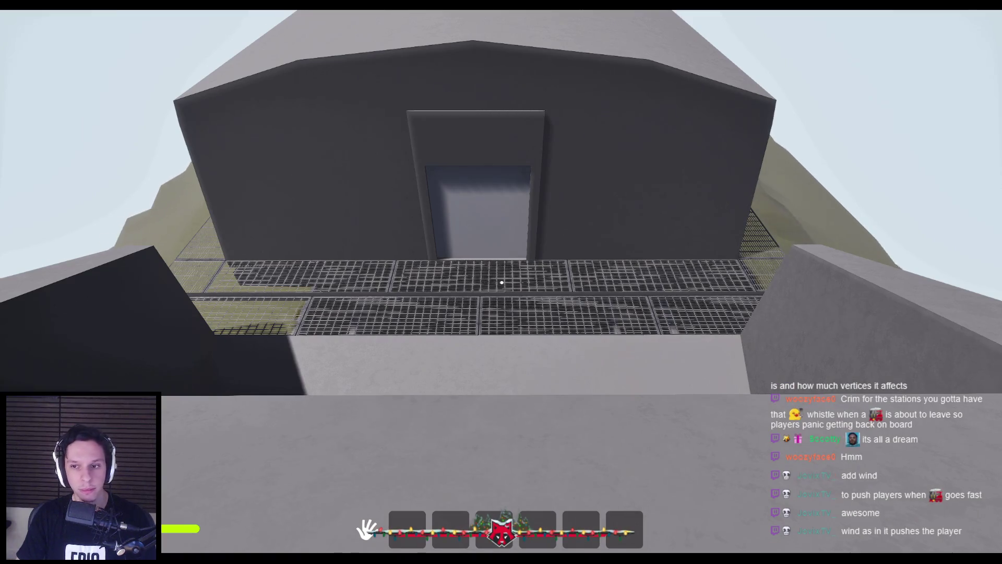
pyautogui.press('a')
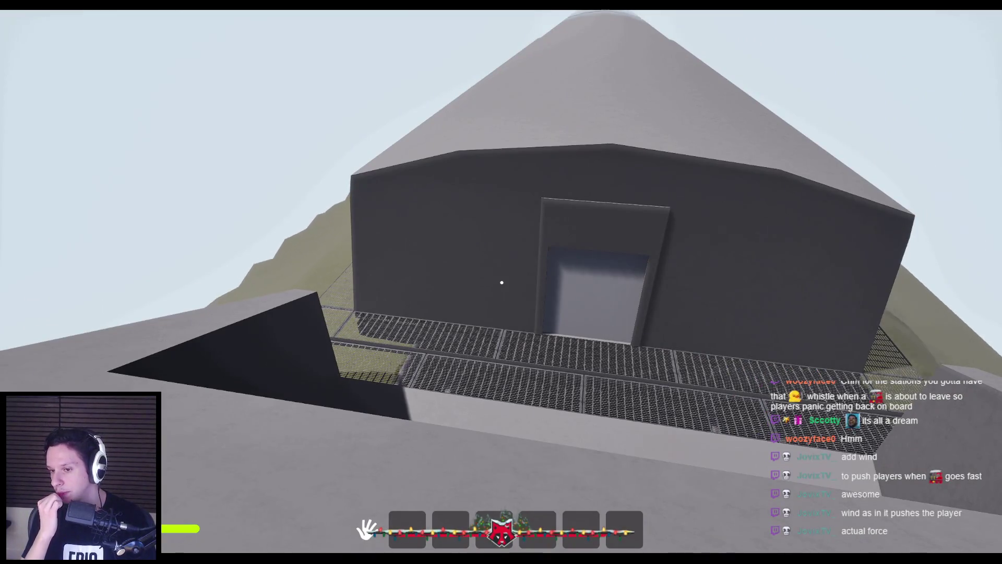
pyautogui.press('d')
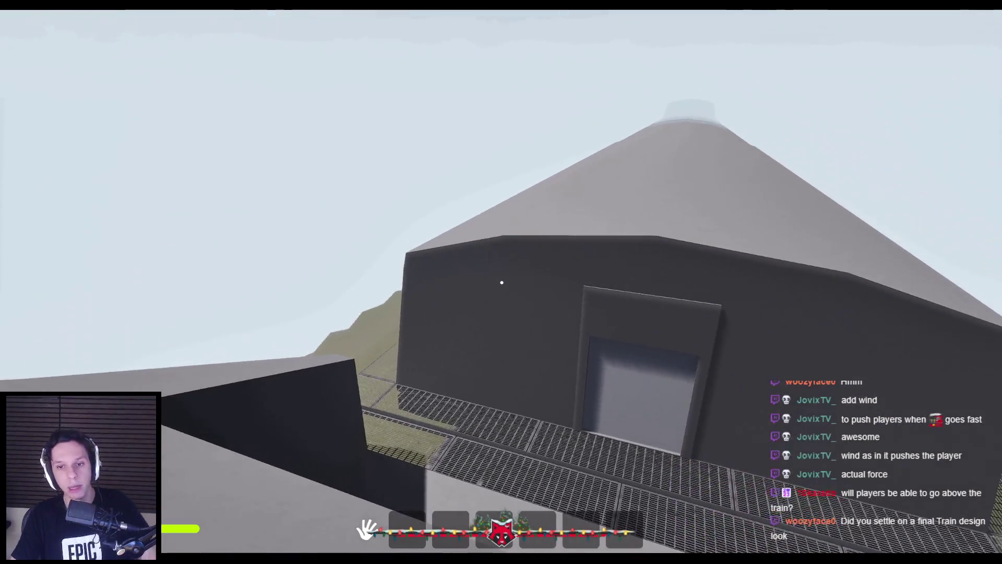
pyautogui.press('space')
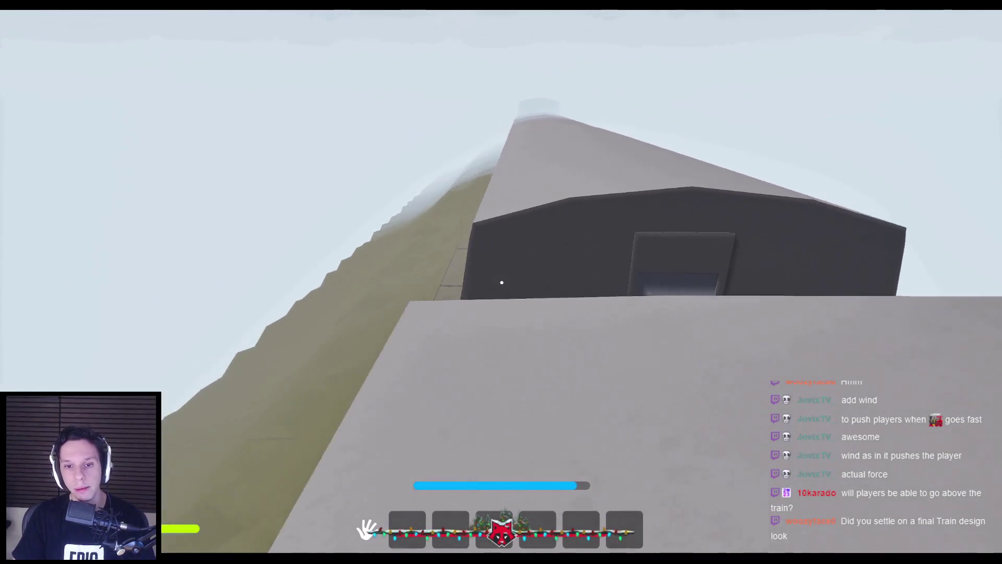
# Open the building's door with E, walk into the corridor, and stop the session.
pyautogui.press('w')
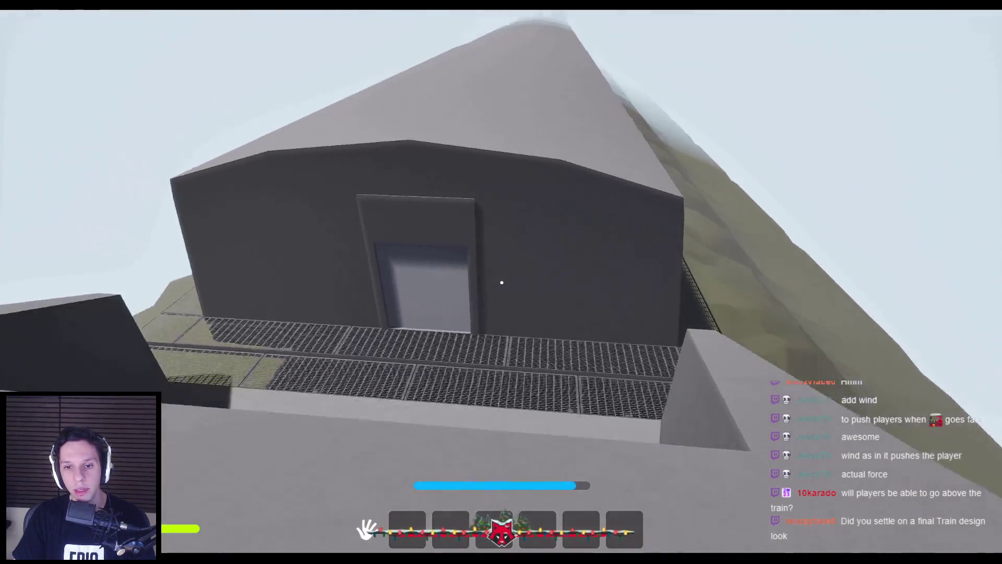
pyautogui.press('w')
pyautogui.press('e')
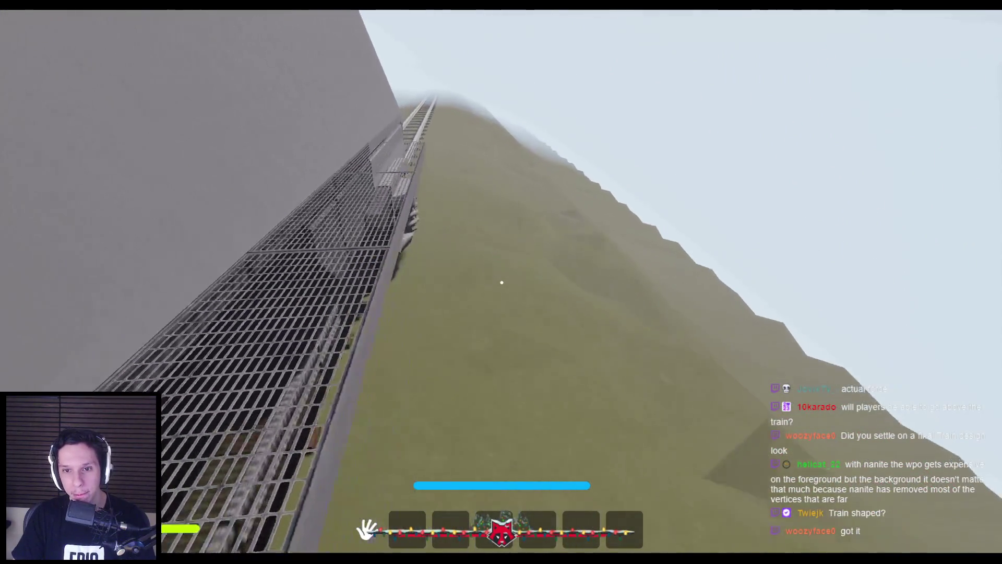
pyautogui.press('F8')
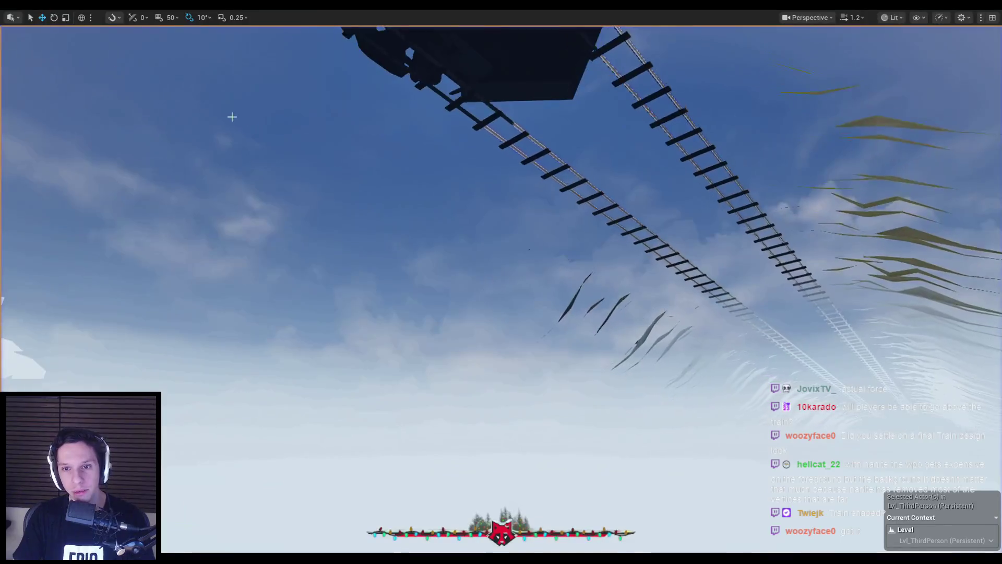
pyautogui.scroll(2, 232, 117)
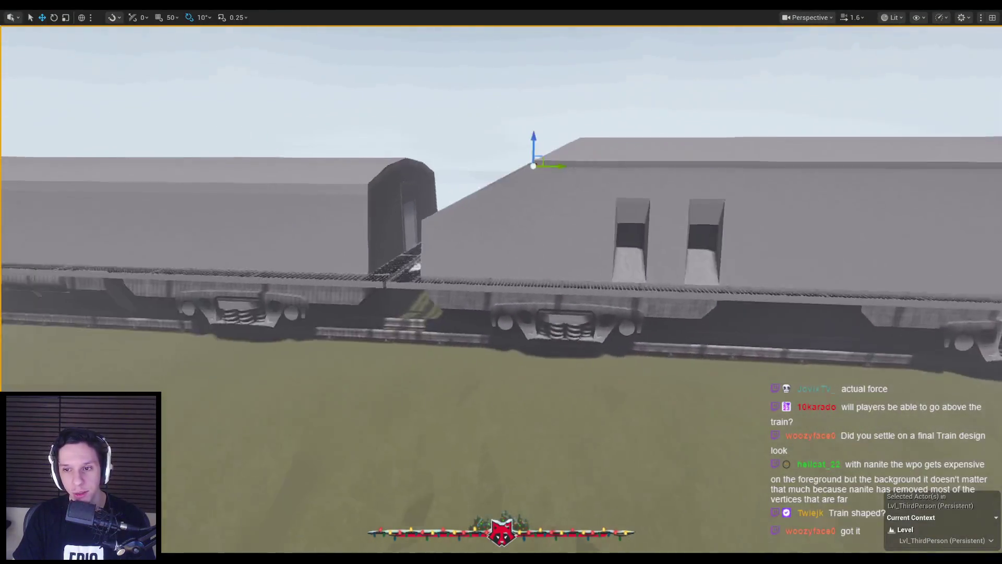
pyautogui.press('s')
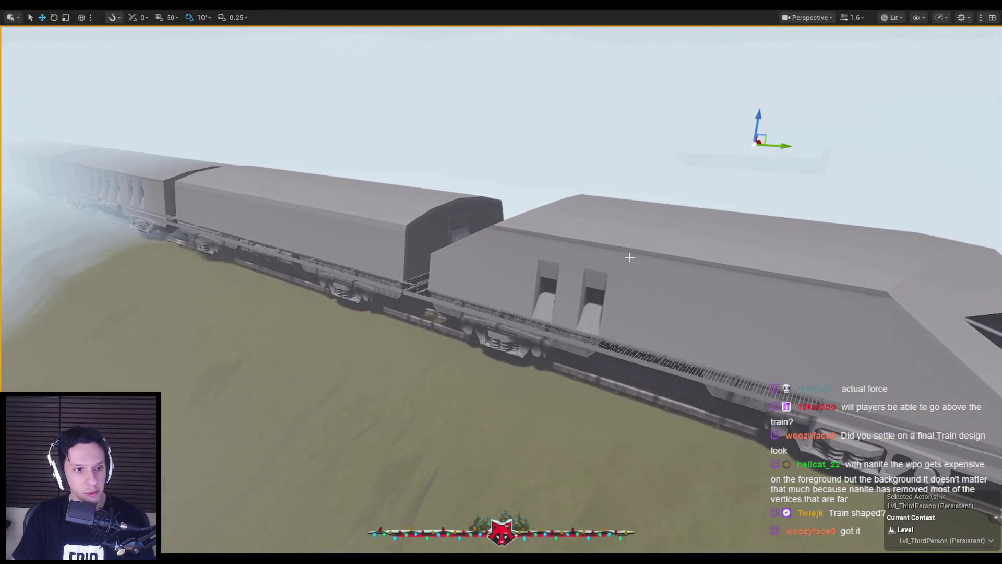
pyautogui.press('w')
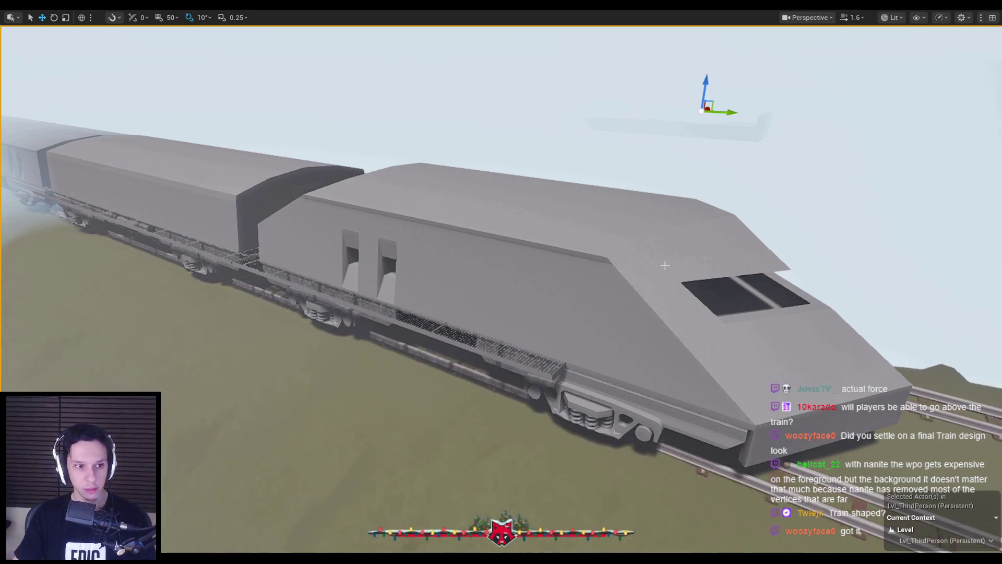
pyautogui.moveTo(665, 265)
pyautogui.mouseDown()
pyautogui.moveTo(621, 308)
pyautogui.moveTo(509, 304)
pyautogui.mouseUp()
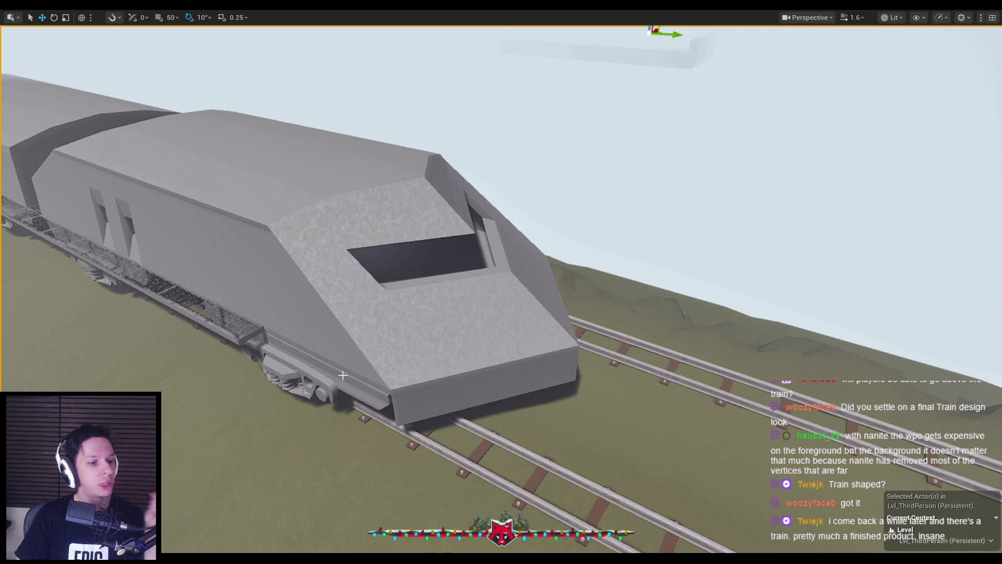
pyautogui.moveTo(394, 367)
pyautogui.mouseDown()
pyautogui.moveTo(386, 303)
pyautogui.moveTo(316, 328)
pyautogui.mouseUp()
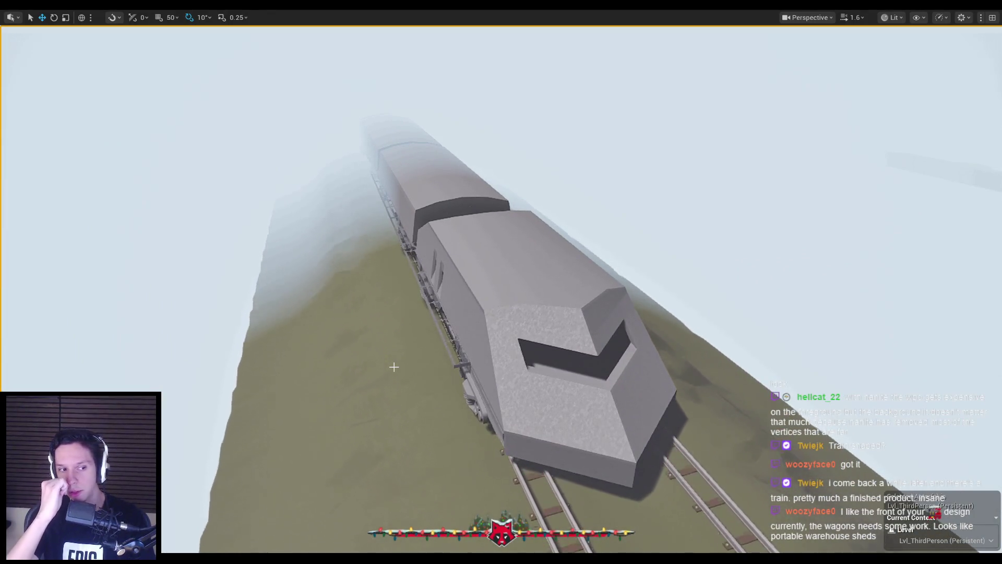
pyautogui.moveTo(394, 367)
pyautogui.mouseDown()
pyautogui.moveTo(377, 381)
pyautogui.moveTo(359, 375)
pyautogui.moveTo(470, 353)
pyautogui.mouseUp()
pyautogui.scroll(-1, 454, 356)
pyautogui.scroll(3, 464, 354)
pyautogui.moveTo(376, 389); pyautogui.dragTo(376, 384)
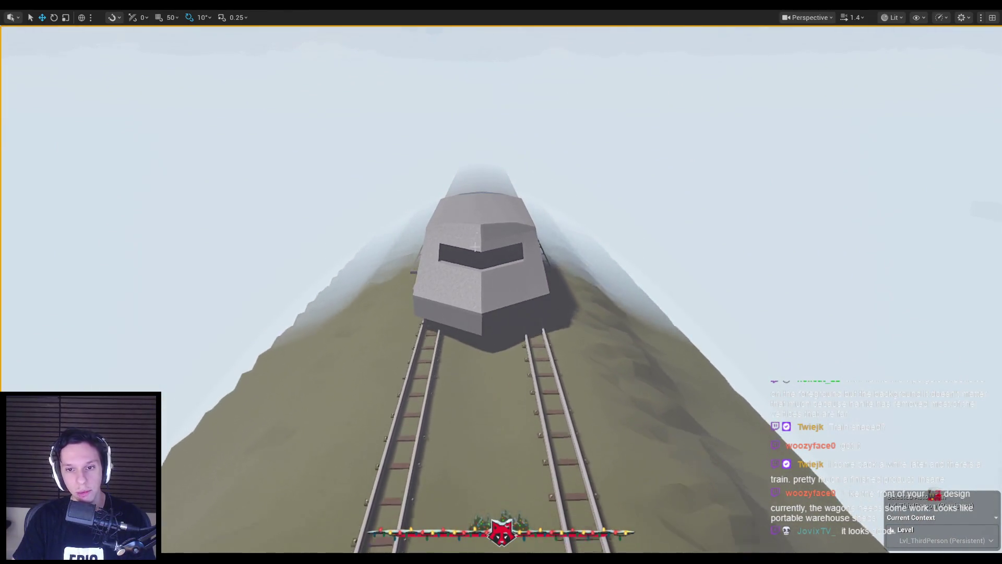
pyautogui.moveTo(376, 384)
pyautogui.mouseDown()
pyautogui.moveTo(413, 383)
pyautogui.moveTo(399, 383)
pyautogui.moveTo(399, 321)
pyautogui.moveTo(449, 321)
pyautogui.moveTo(449, 381)
pyautogui.moveTo(460, 362)
pyautogui.mouseUp()
pyautogui.scroll(-3, 501, 282)
# Start a play session, open one wagon door, back out, and open another wagon's door.
pyautogui.hotkey('alt', 'p')
pyautogui.press('s')
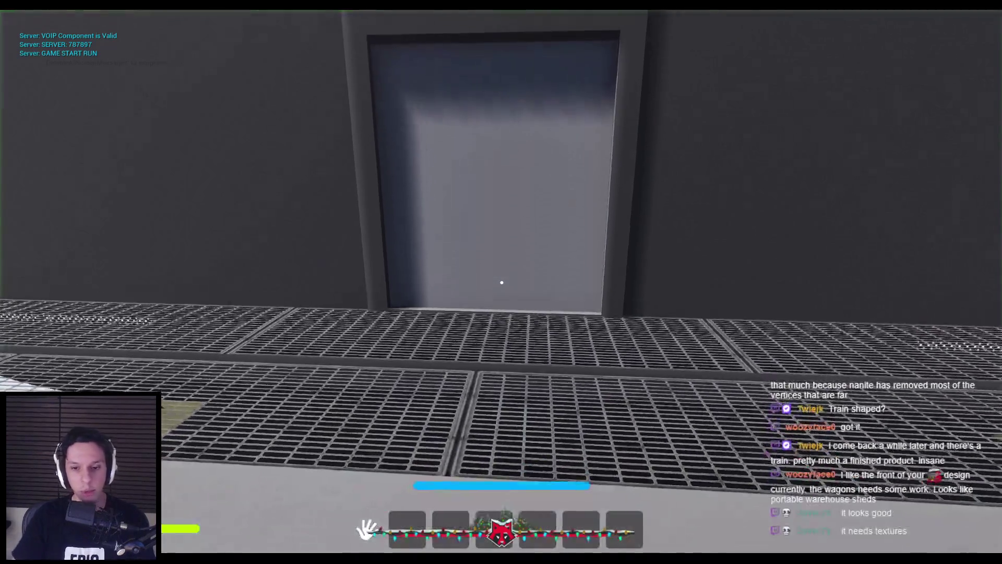
pyautogui.press('w')
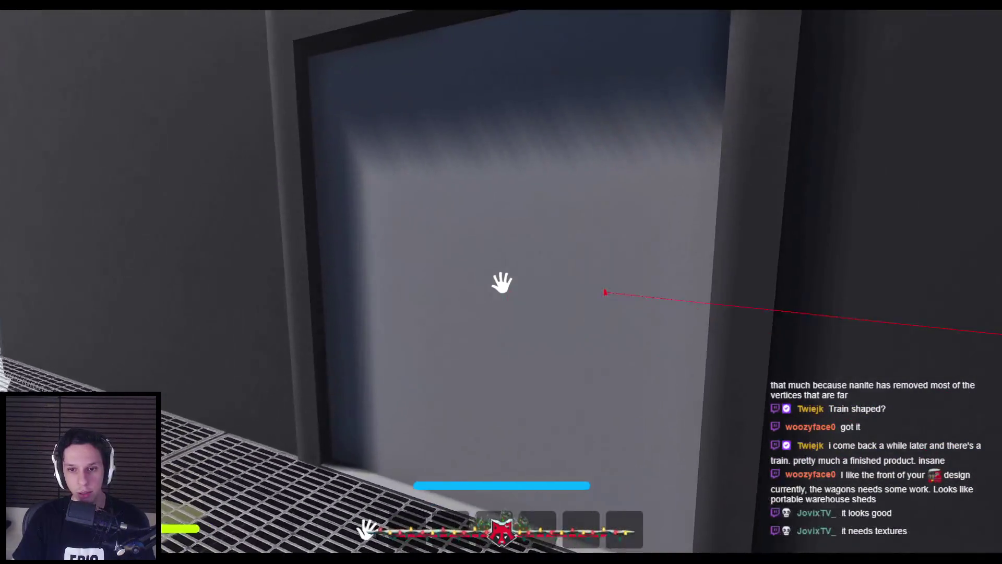
pyautogui.click(502, 283)
pyautogui.press('s')
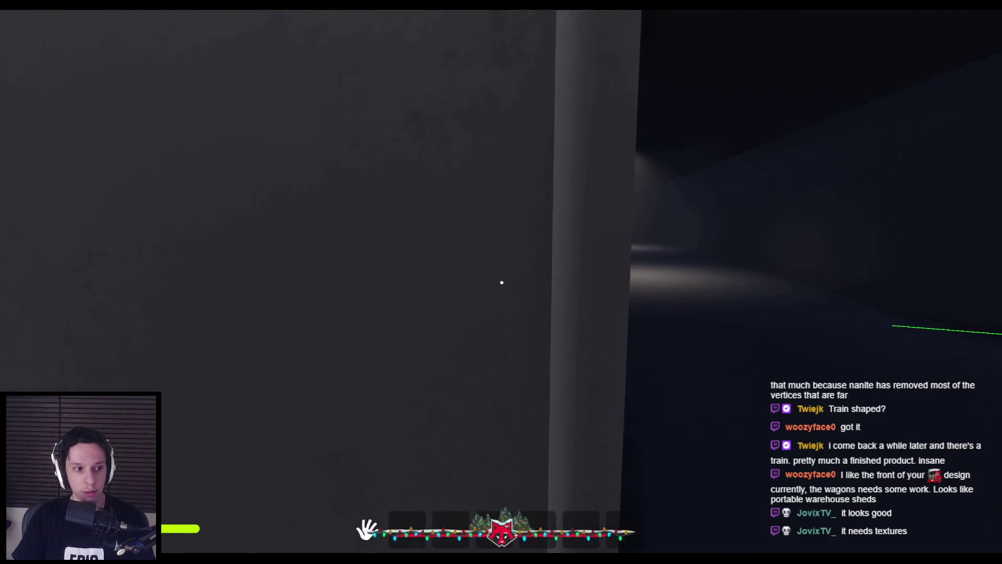
pyautogui.press('s')
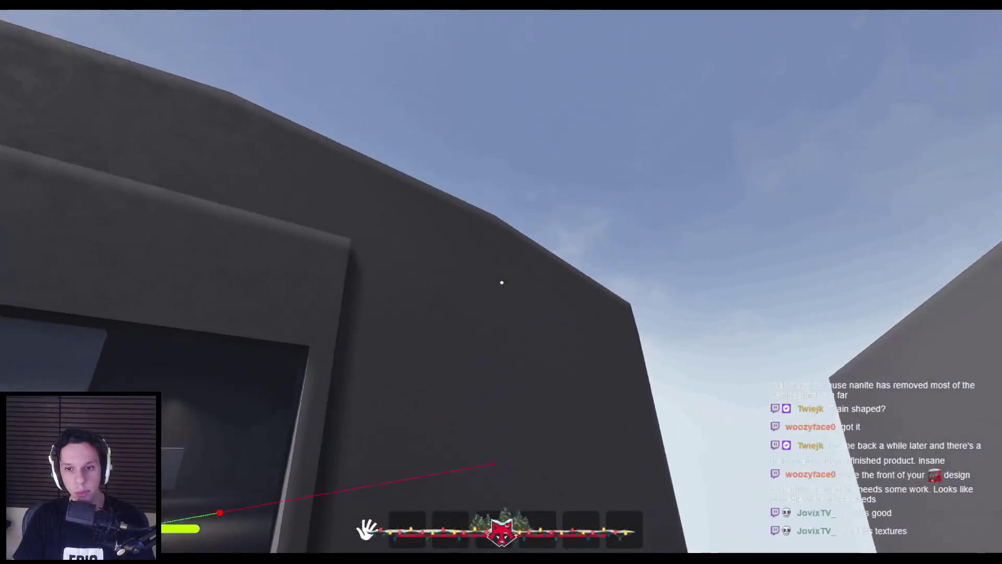
pyautogui.press('space')
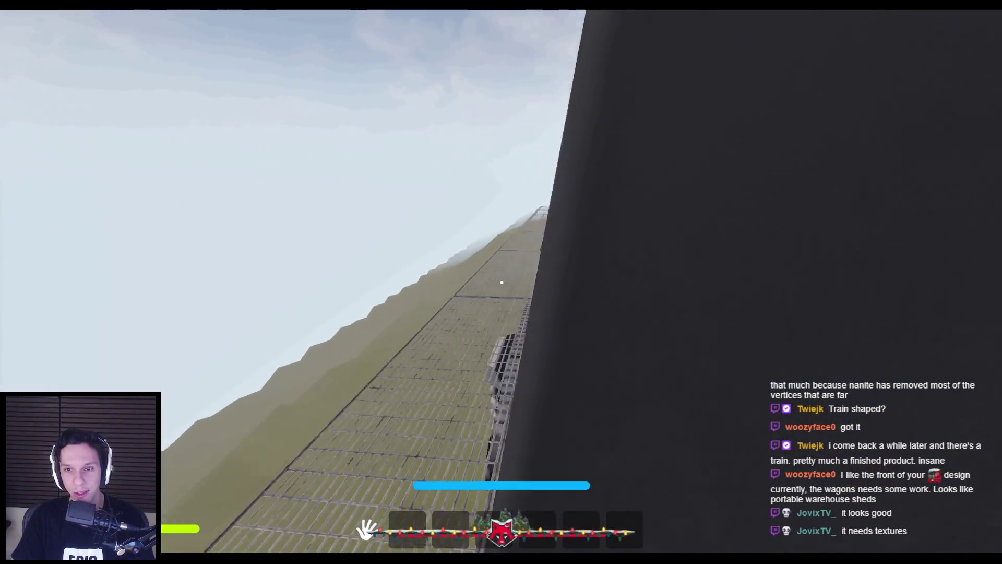
pyautogui.press('w')
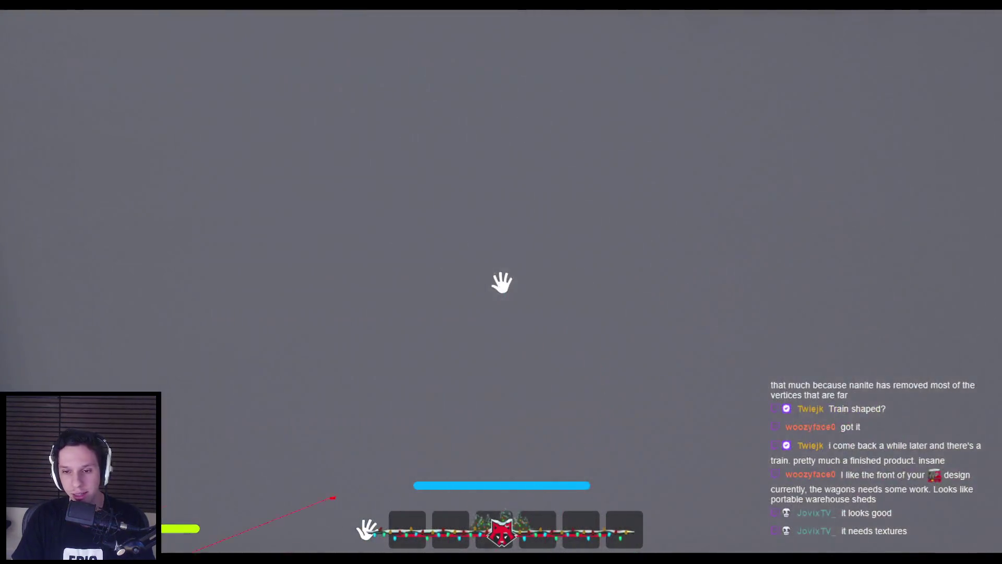
pyautogui.click(502, 282)
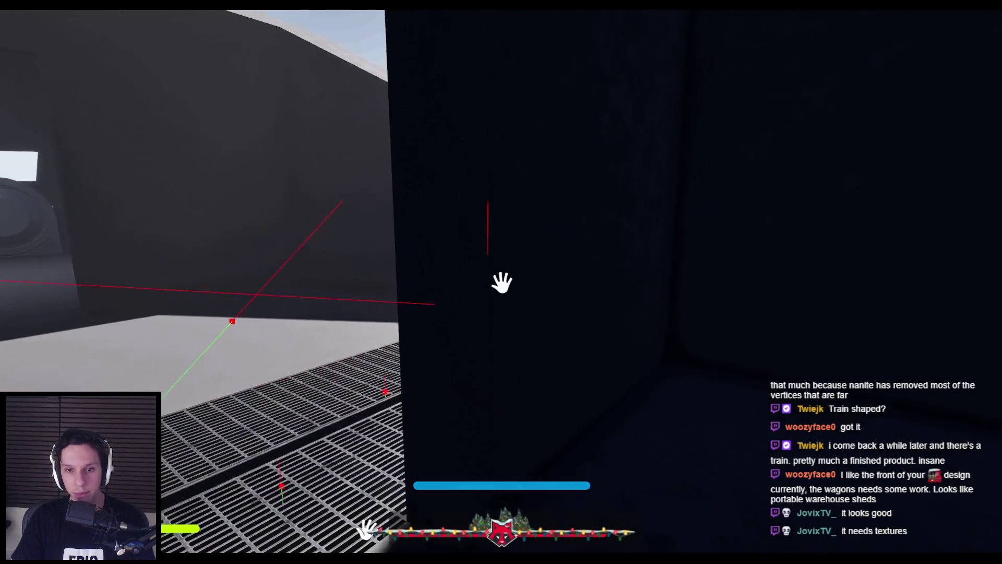
# Walk down the dim wagon corridor and open the doors into the seating car.
pyautogui.press('w')
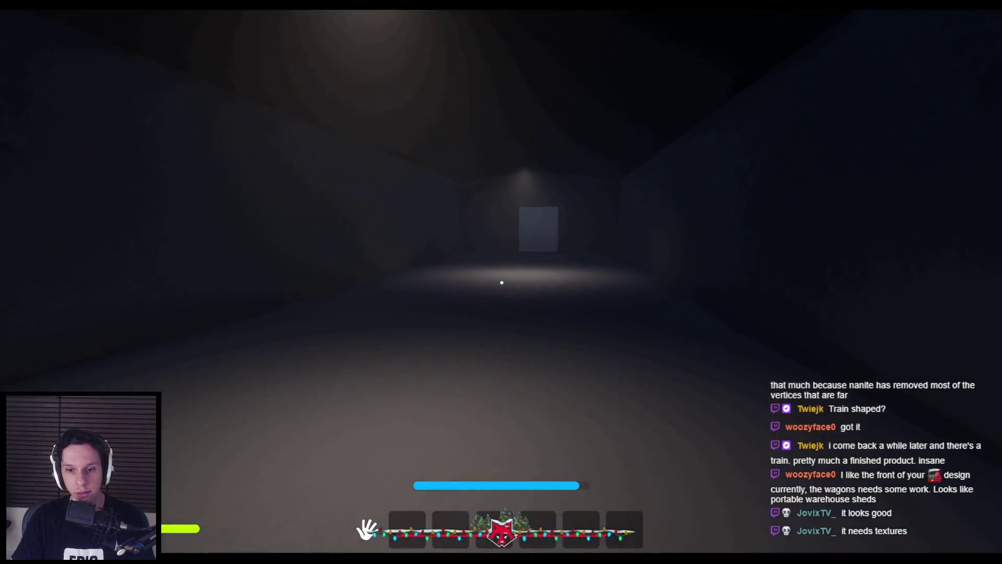
pyautogui.press('w')
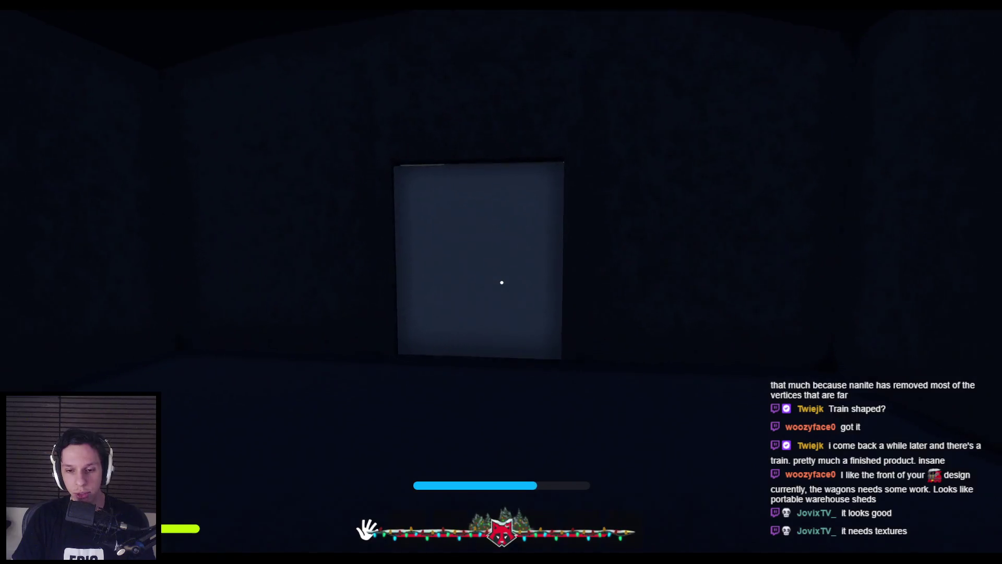
pyautogui.press('w')
pyautogui.click(501, 283)
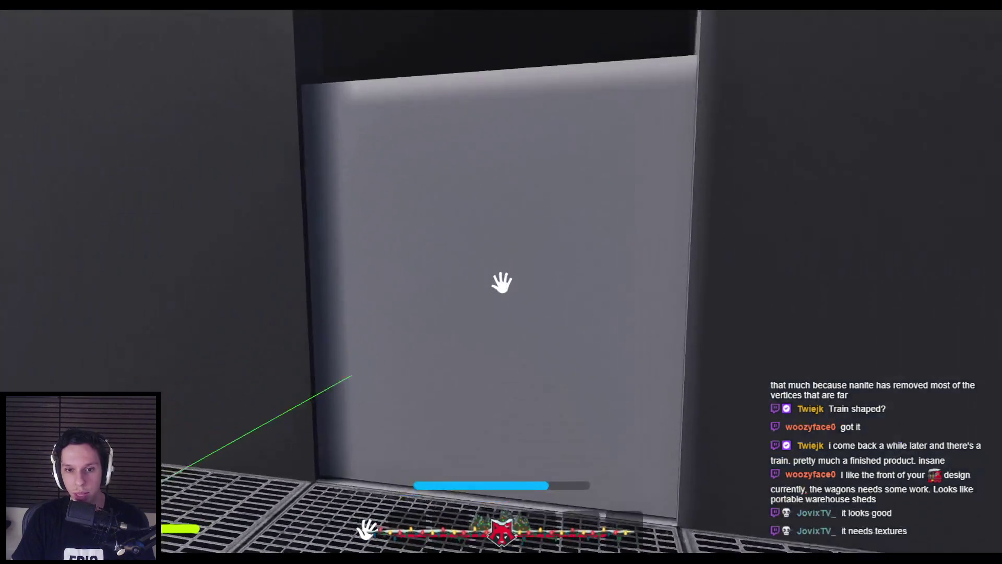
pyautogui.press('w')
pyautogui.click(502, 282)
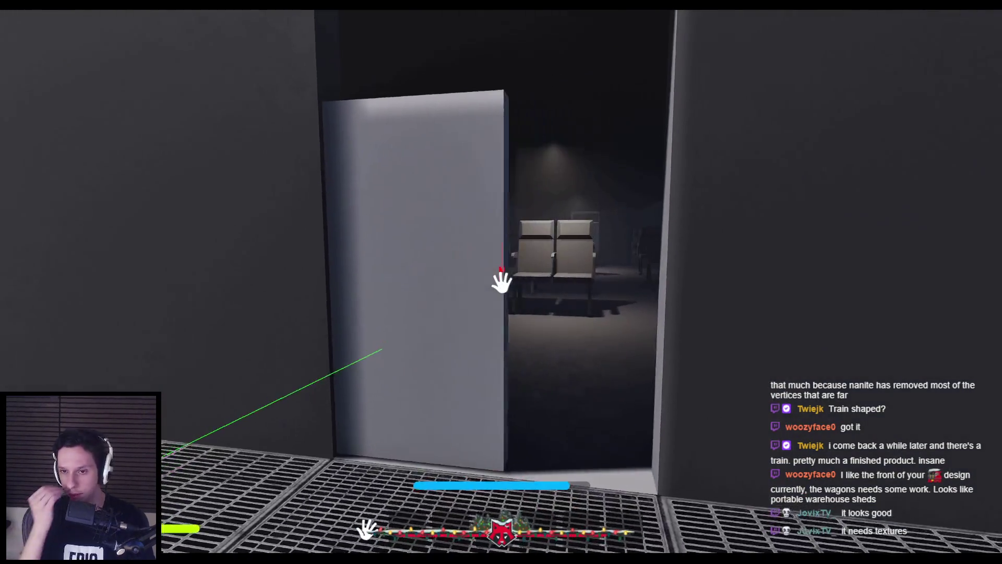
# Walk down the seating car aisle and sprint through the doorway into the corridor.
pyautogui.press('w')
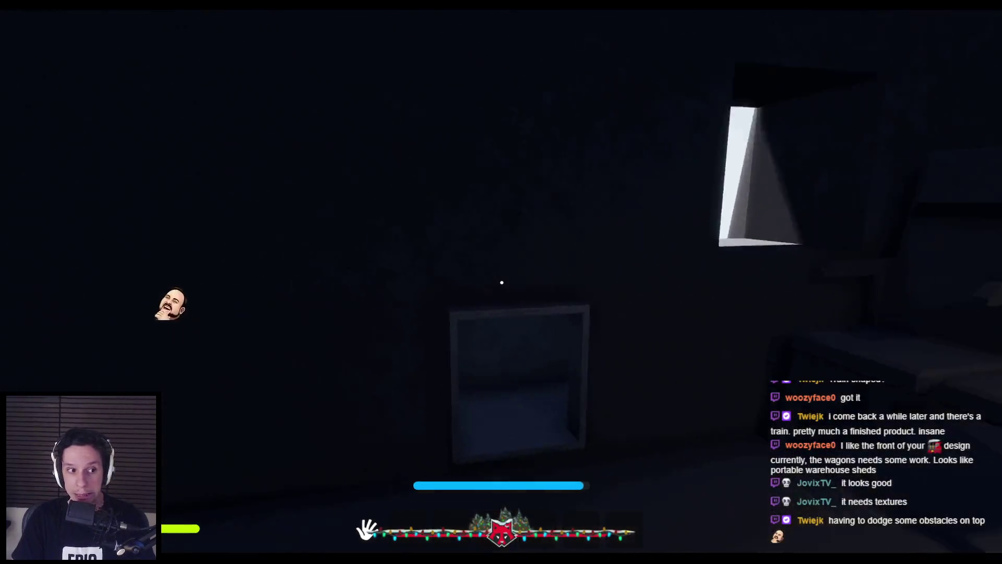
pyautogui.press('w')
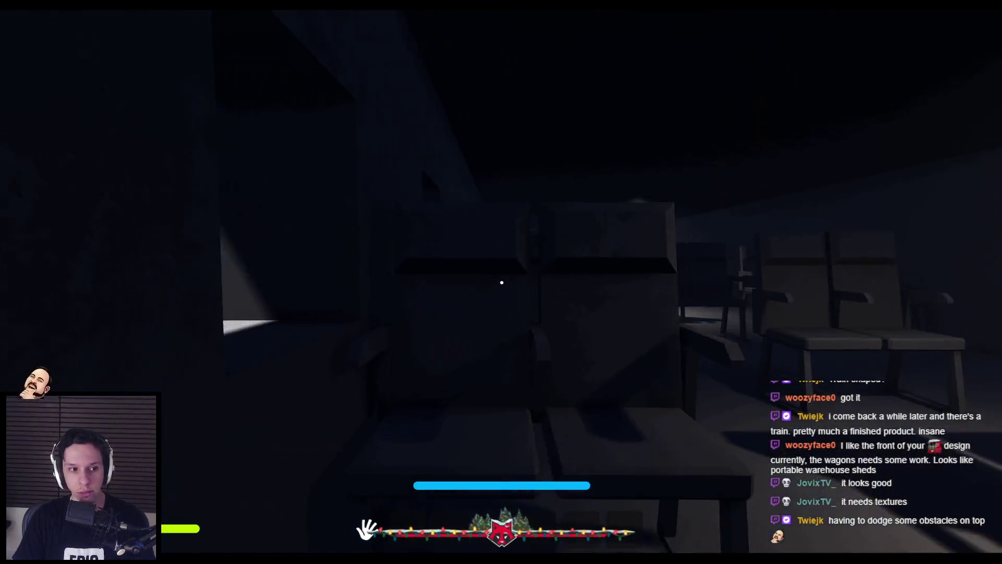
pyautogui.press('w')
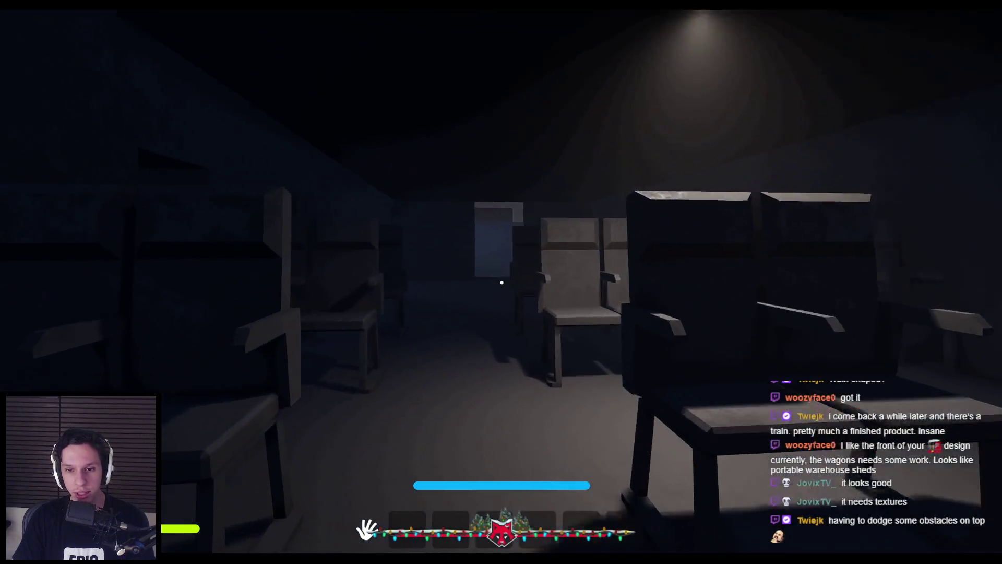
pyautogui.press('w')
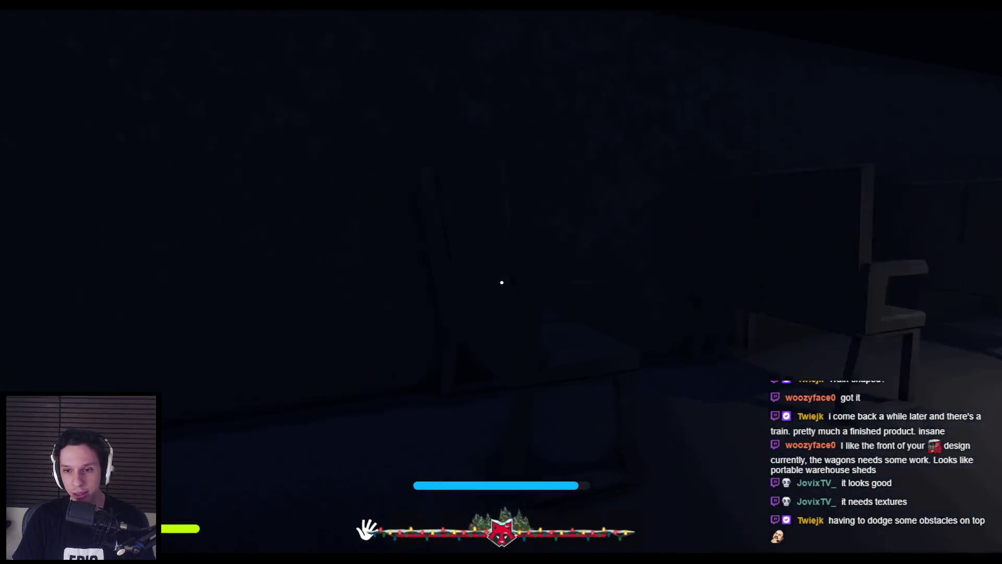
pyautogui.press('w')
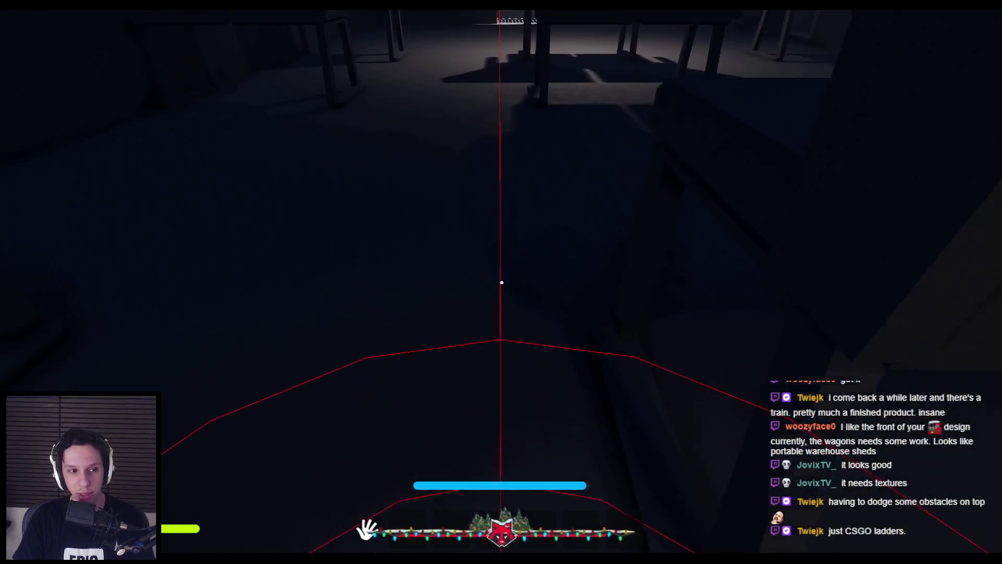
pyautogui.press('w')
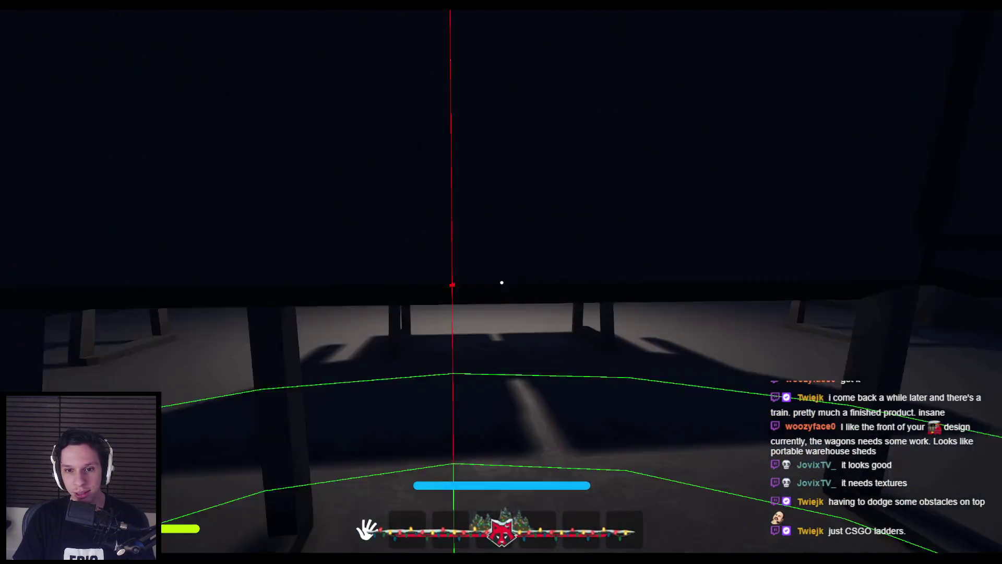
pyautogui.hotkey('shift', 'w')
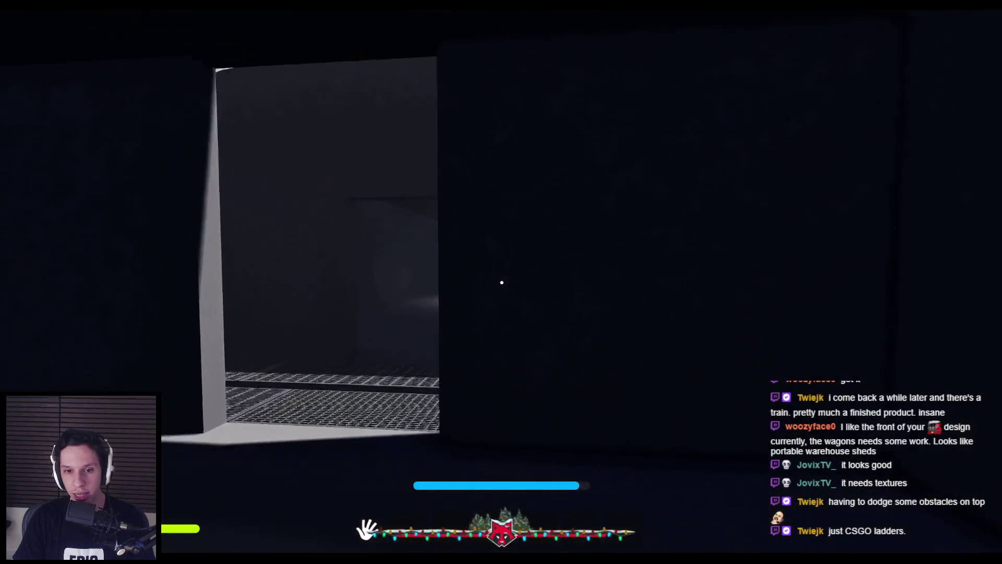
pyautogui.hotkey('shift', 'w')
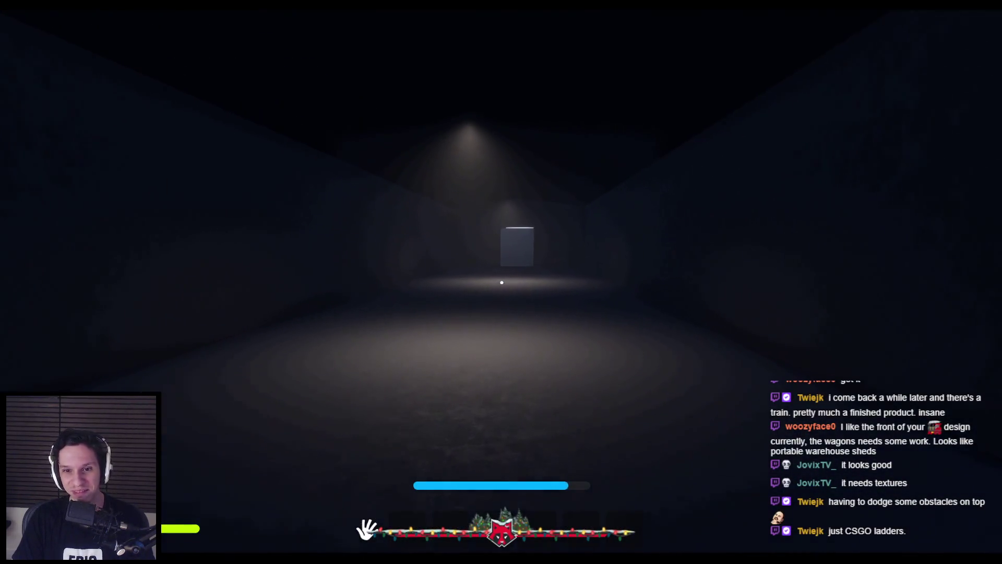
# Climb the grated ladder wall onto the walkways and into the dark engine room.
pyautogui.press('w')
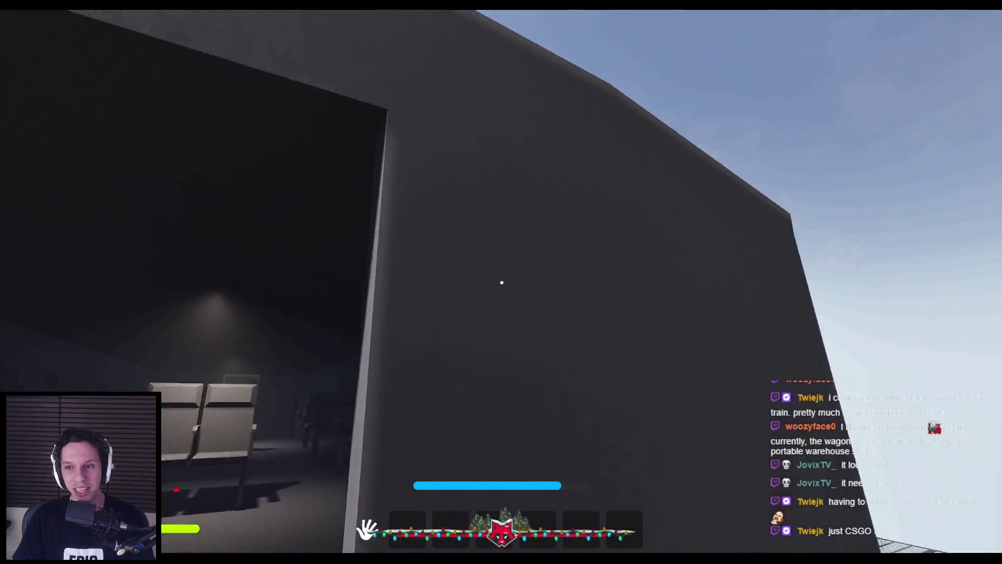
pyautogui.press('w')
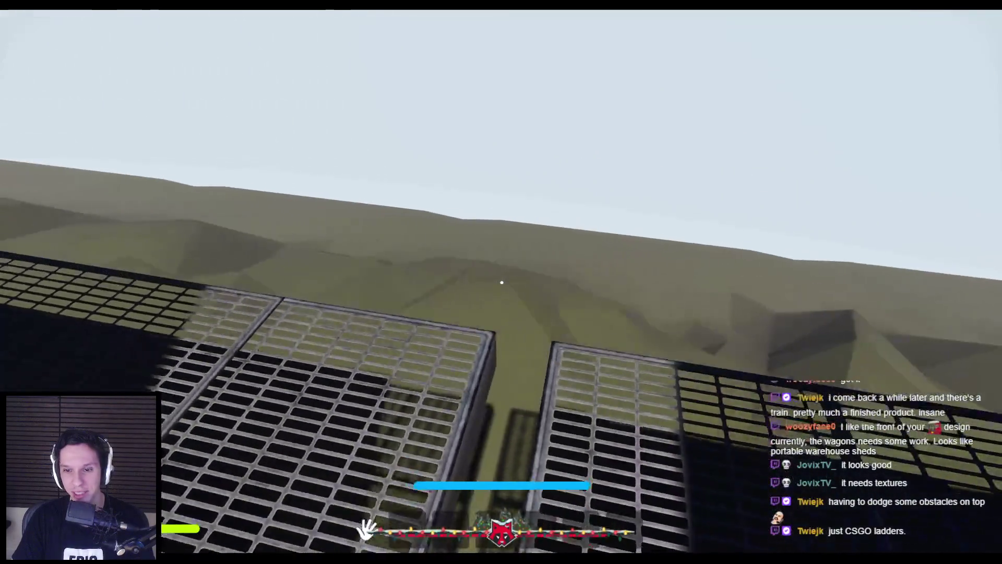
pyautogui.press('w')
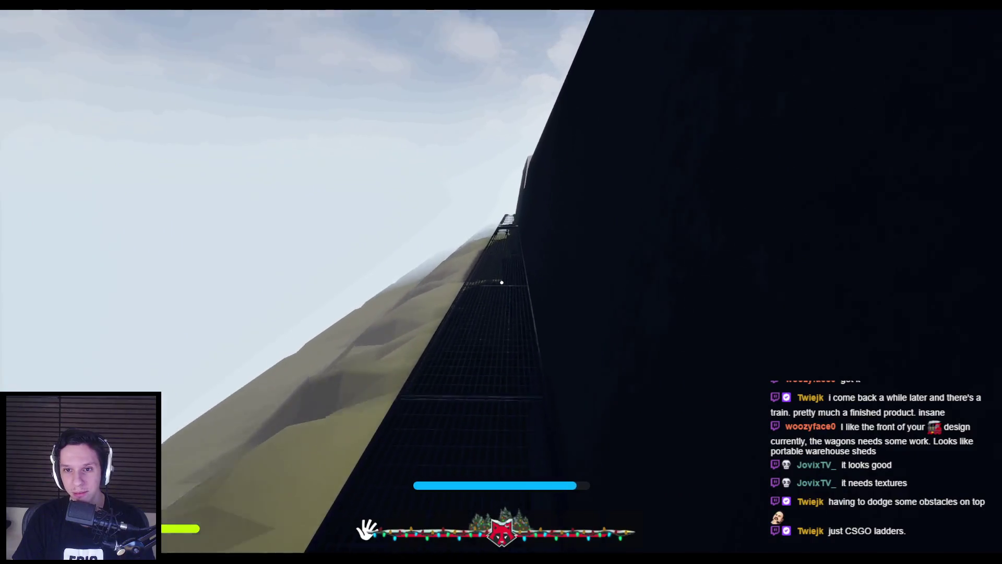
pyautogui.press('w')
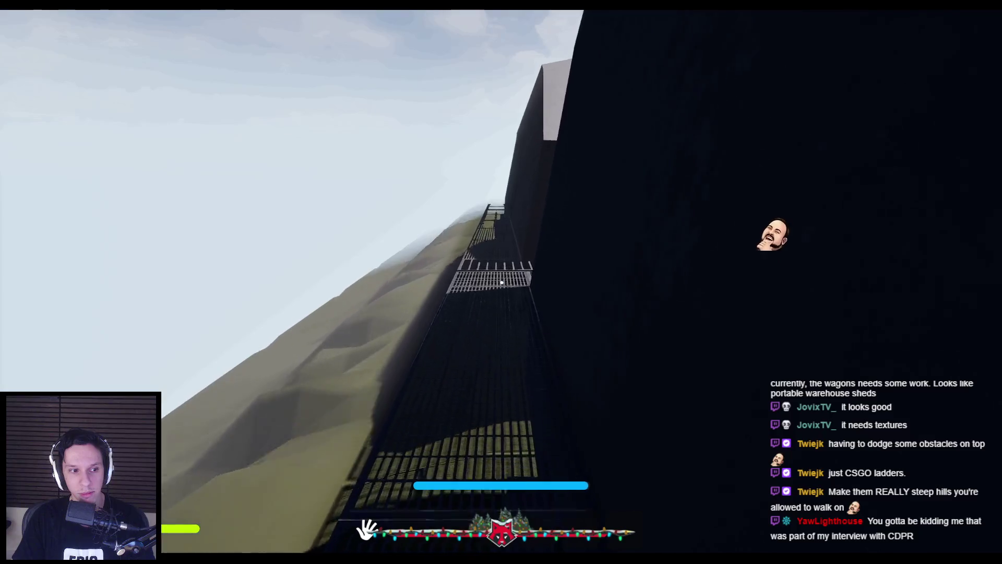
pyautogui.press('w')
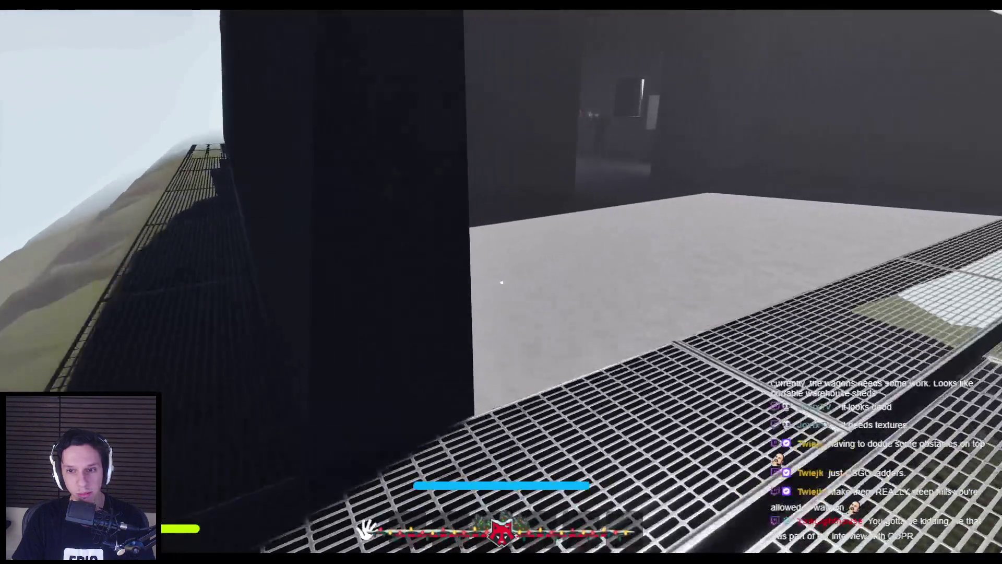
pyautogui.press('w')
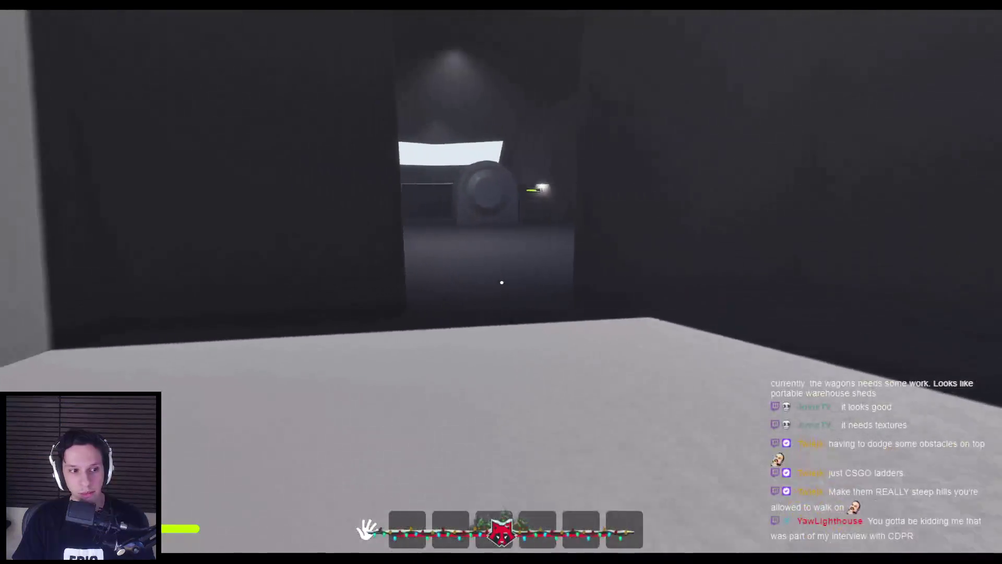
pyautogui.press('w')
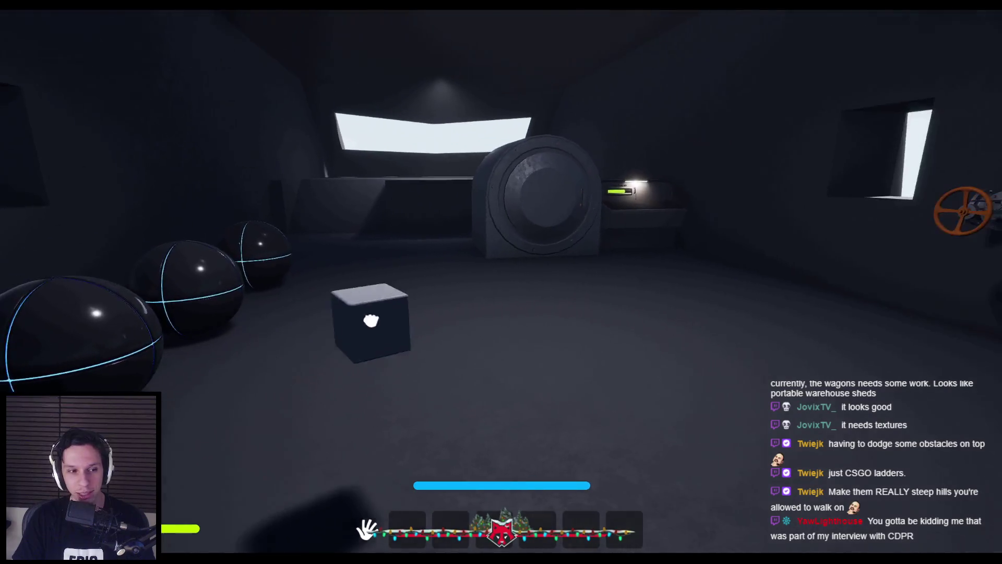
# Grab the grey cube, open and close the round furnace door, then pick the cube up again.
pyautogui.click(371, 320)
pyautogui.press('w')
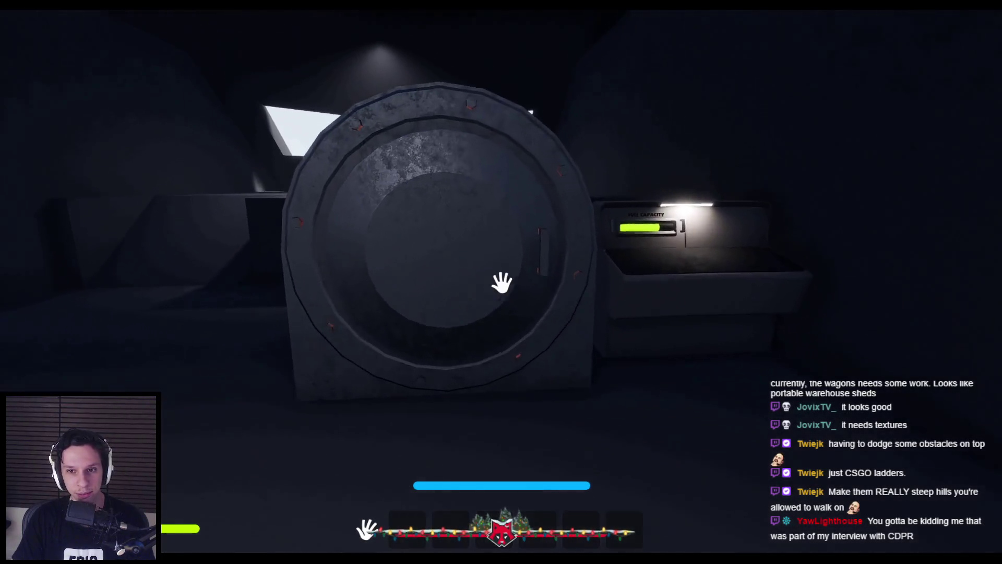
pyautogui.click(501, 282)
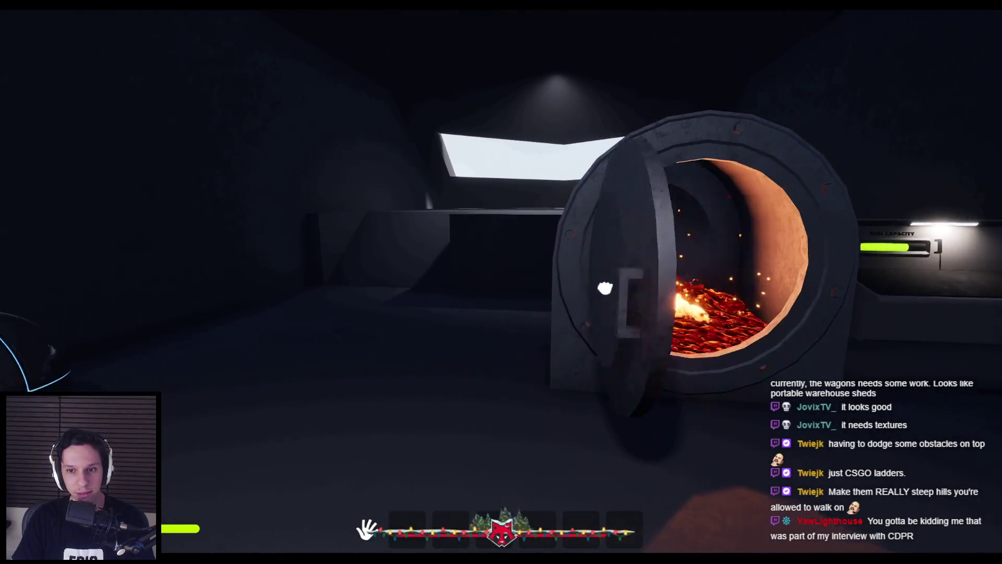
pyautogui.press('s')
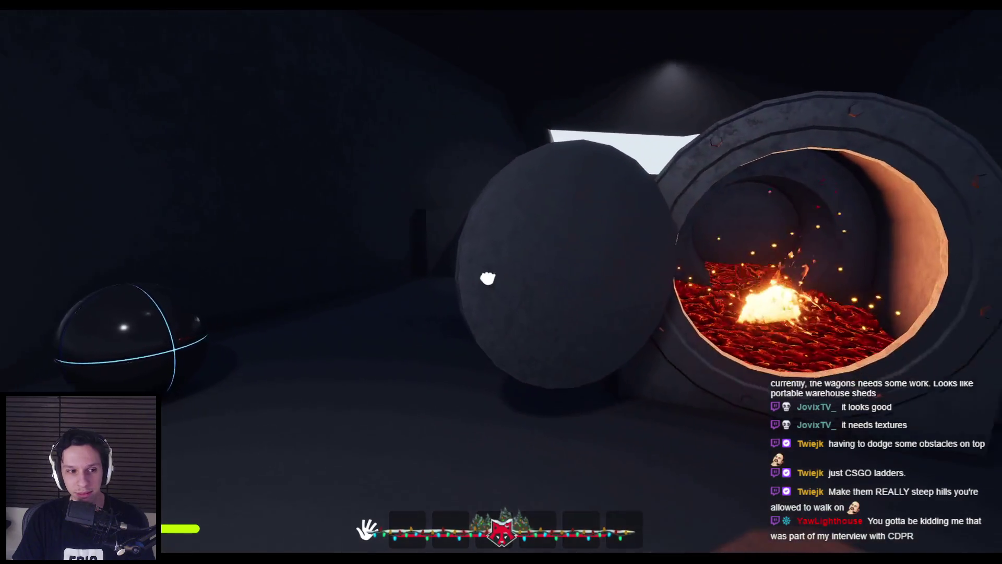
pyautogui.click(501, 282)
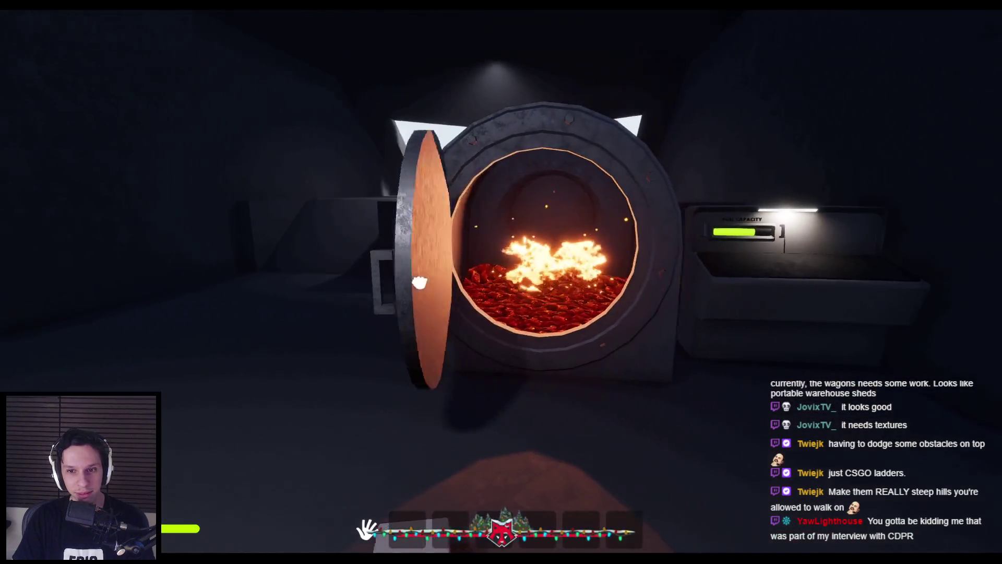
pyautogui.press('s')
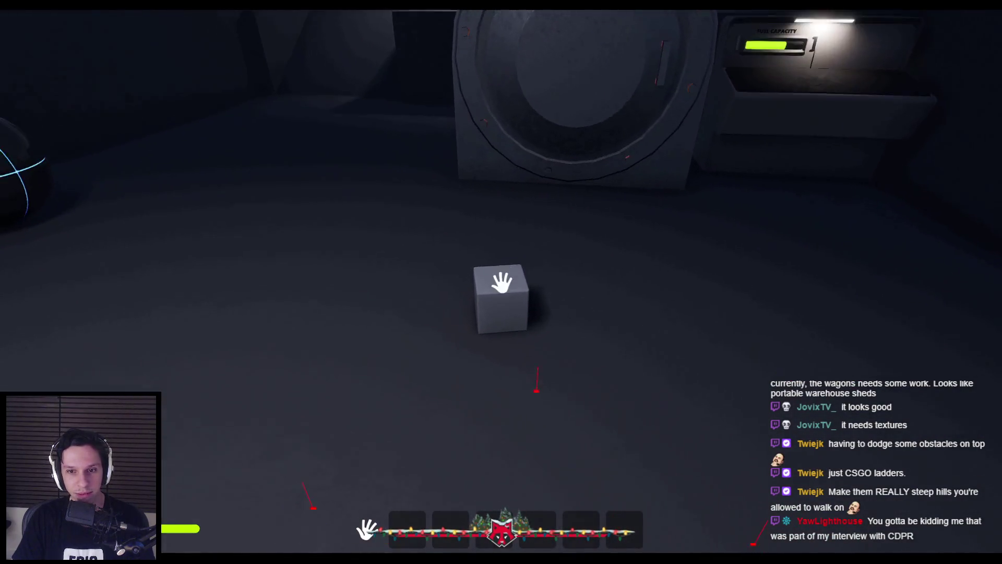
pyautogui.click(502, 282)
# Drop the cube on the valve pipe, turn the valve wheel, pull both levers, and open the drum door.
pyautogui.press('w')
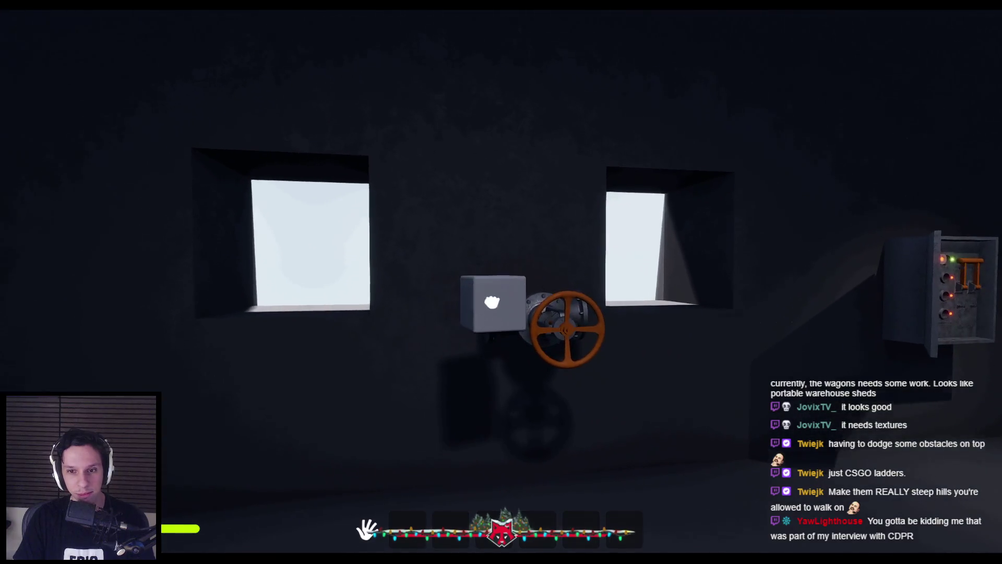
pyautogui.click(502, 281)
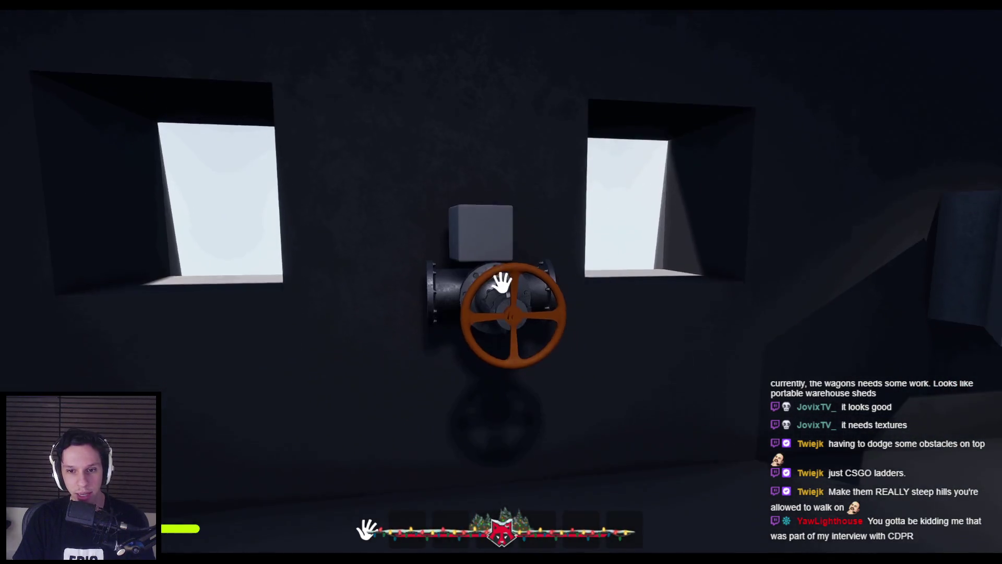
pyautogui.moveTo(553, 354); pyautogui.dragTo(502, 372)
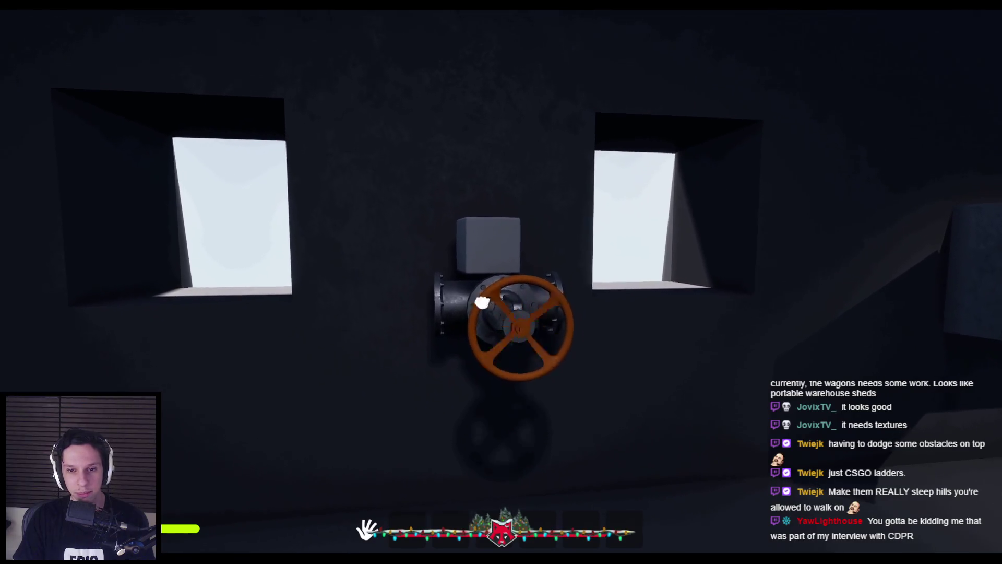
pyautogui.press('w')
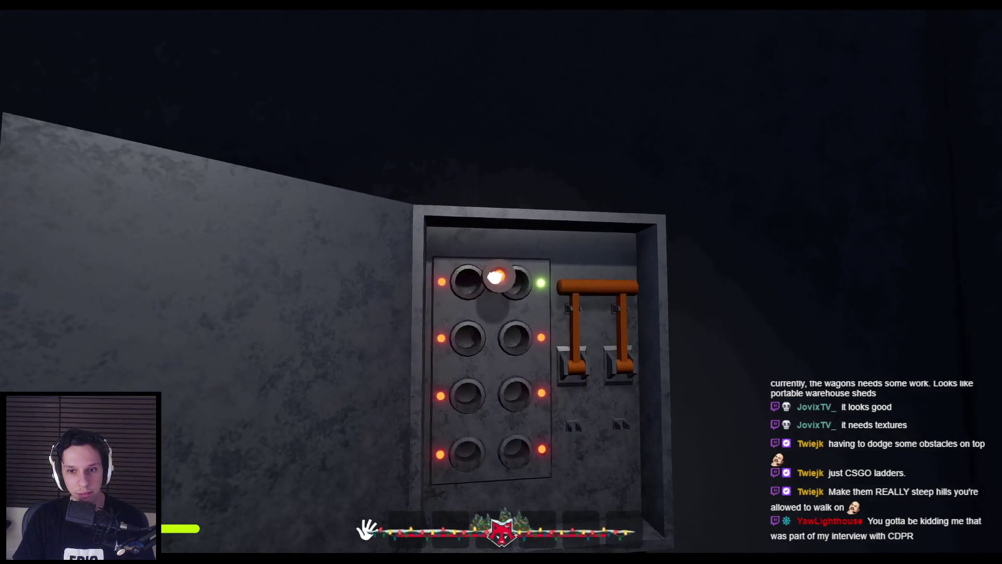
pyautogui.moveTo(503, 280); pyautogui.dragTo(506, 392)
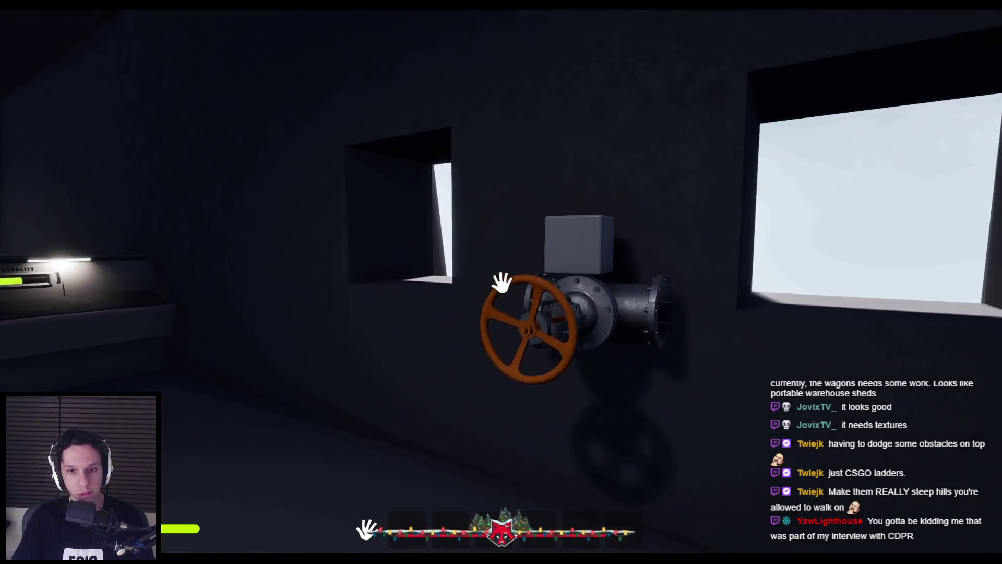
pyautogui.moveTo(501, 284)
pyautogui.mouseDown()
pyautogui.moveTo(528, 378)
pyautogui.moveTo(546, 287)
pyautogui.moveTo(503, 280)
pyautogui.moveTo(548, 331)
pyautogui.moveTo(426, 324)
pyautogui.moveTo(454, 291)
pyautogui.moveTo(543, 340)
pyautogui.moveTo(452, 298)
pyautogui.moveTo(492, 284)
pyautogui.mouseUp()
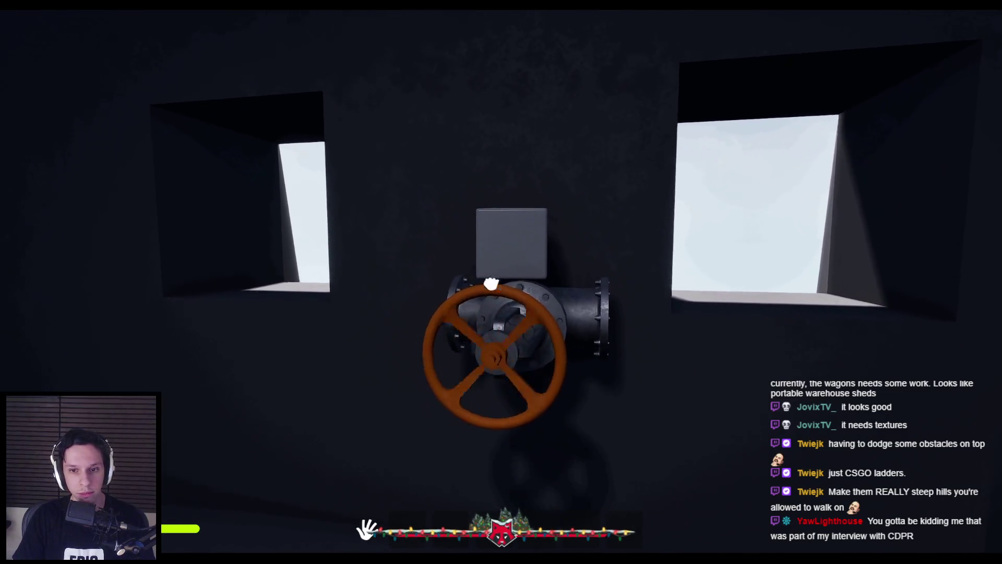
pyautogui.press('w')
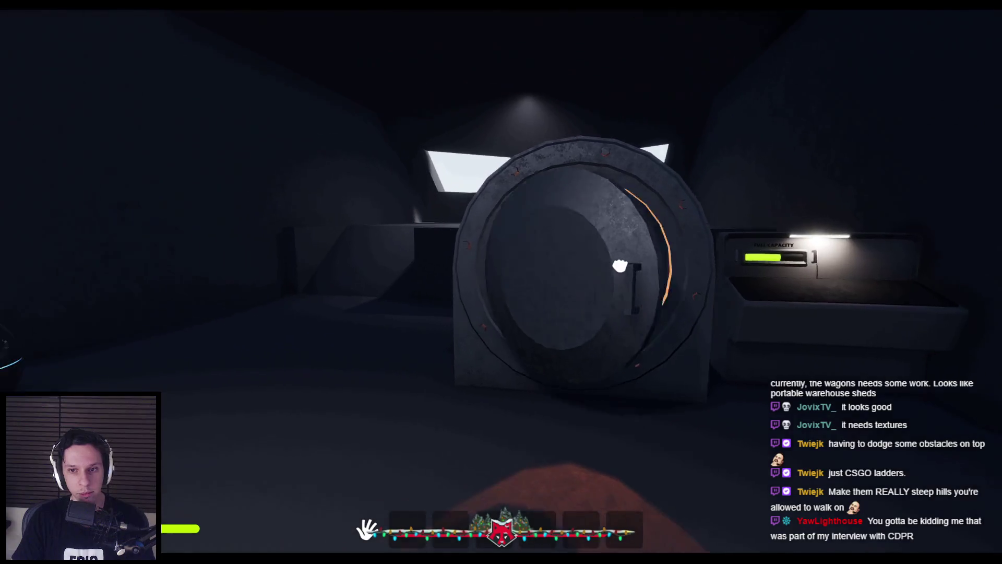
pyautogui.click(620, 266)
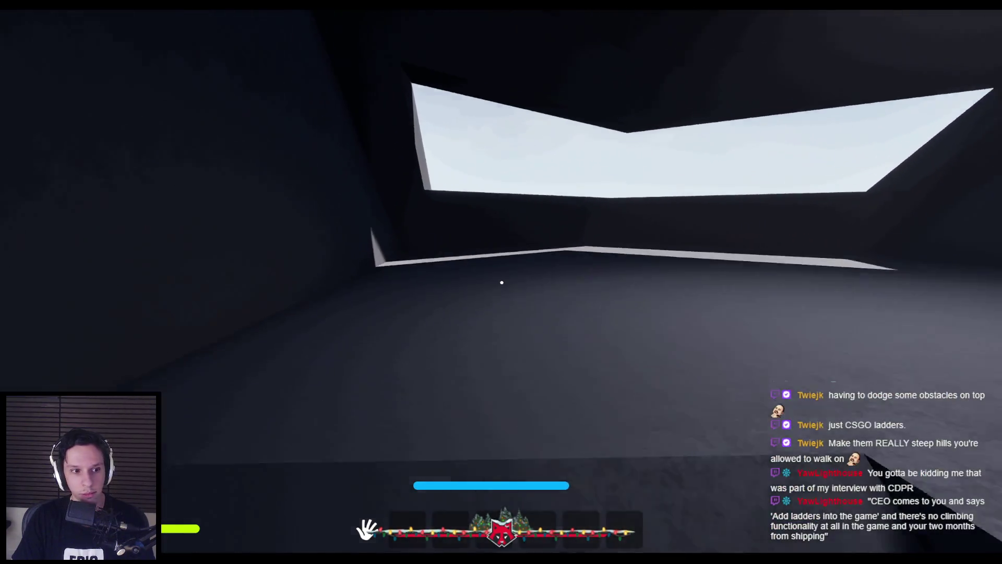
# Walk out through the bright window and along the roof toward the ridge with rails.
pyautogui.press('w')
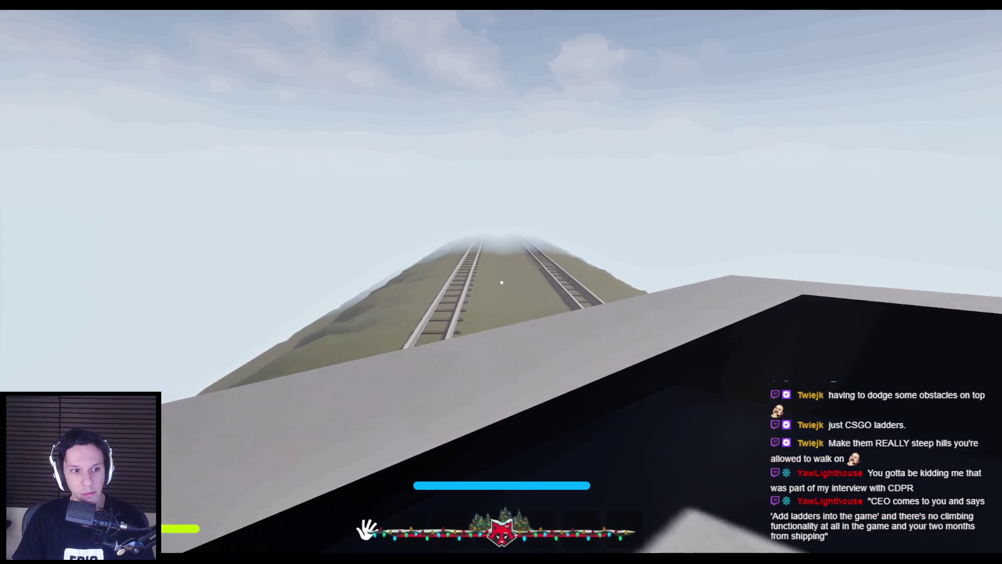
pyautogui.press('w')
pyautogui.press('w')
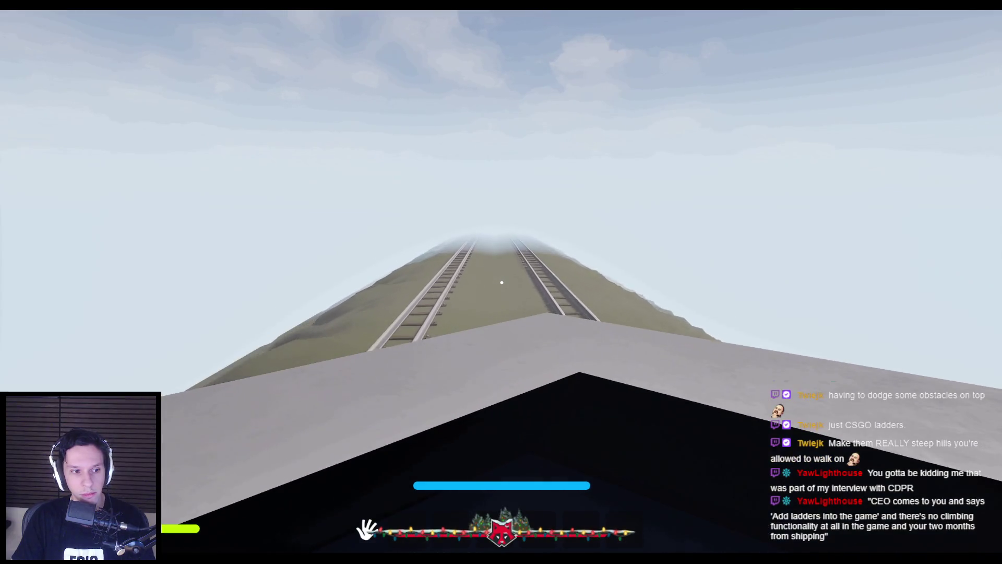
pyautogui.press('w')
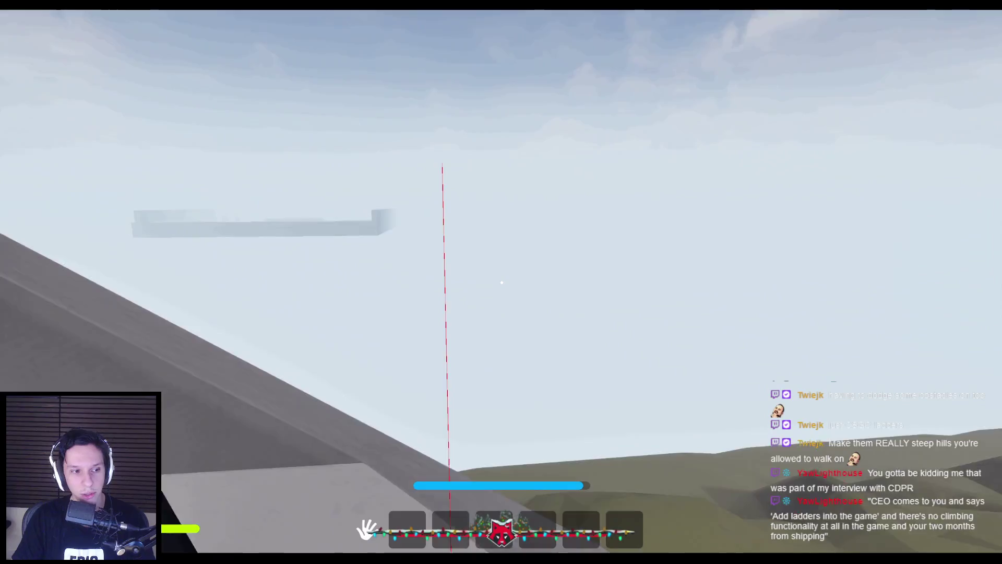
pyautogui.press('w')
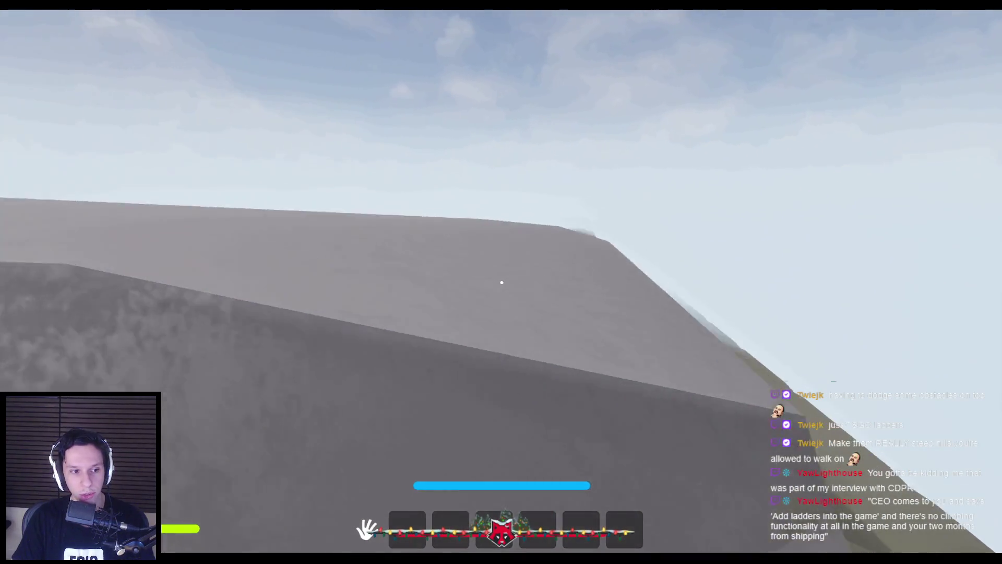
pyautogui.press('w')
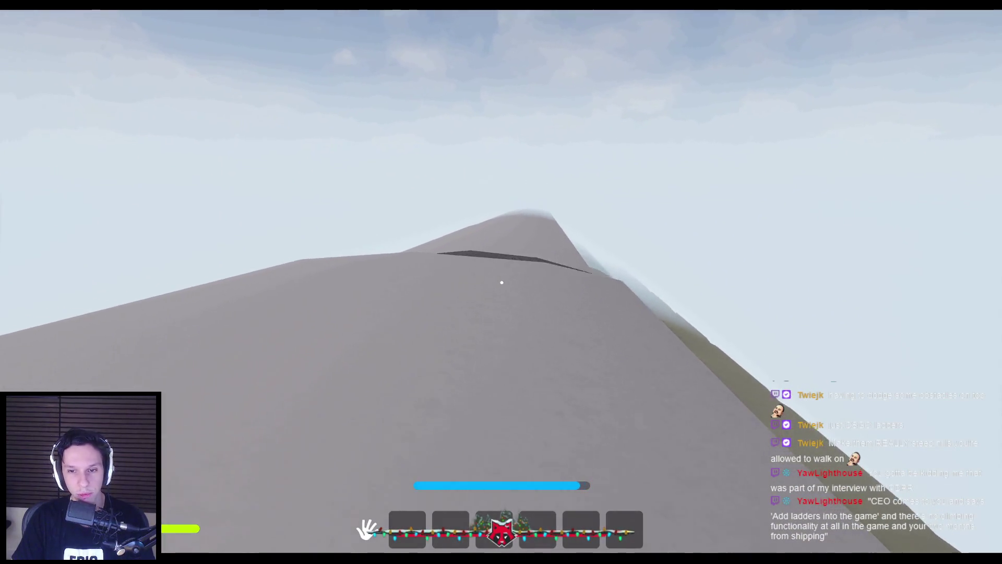
pyautogui.press('w')
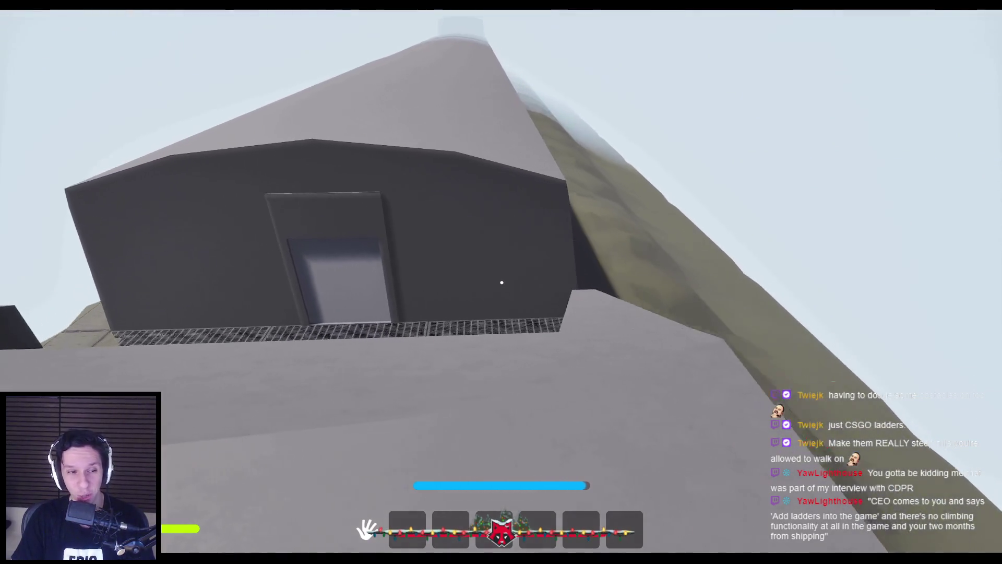
pyautogui.press('w')
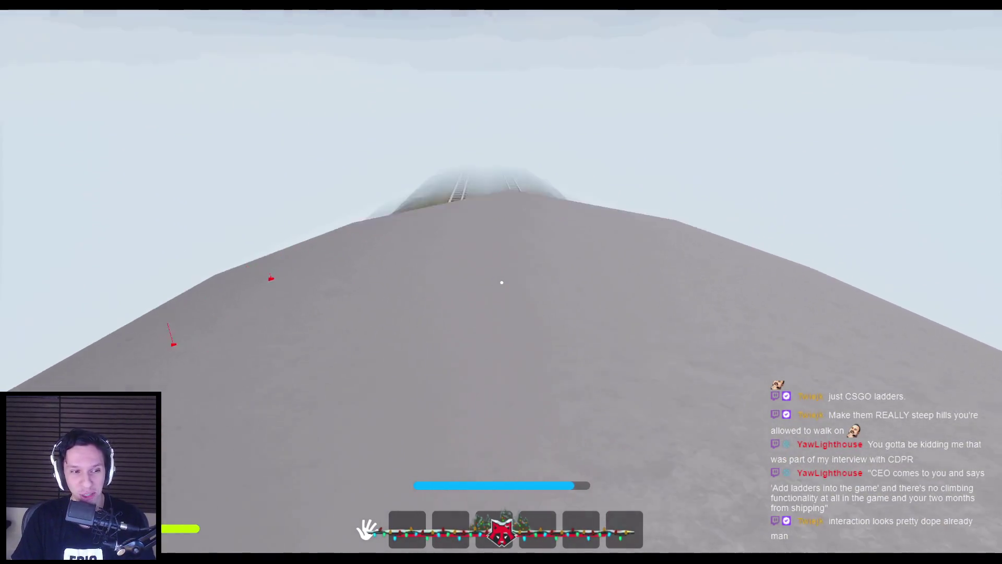
pyautogui.press('w')
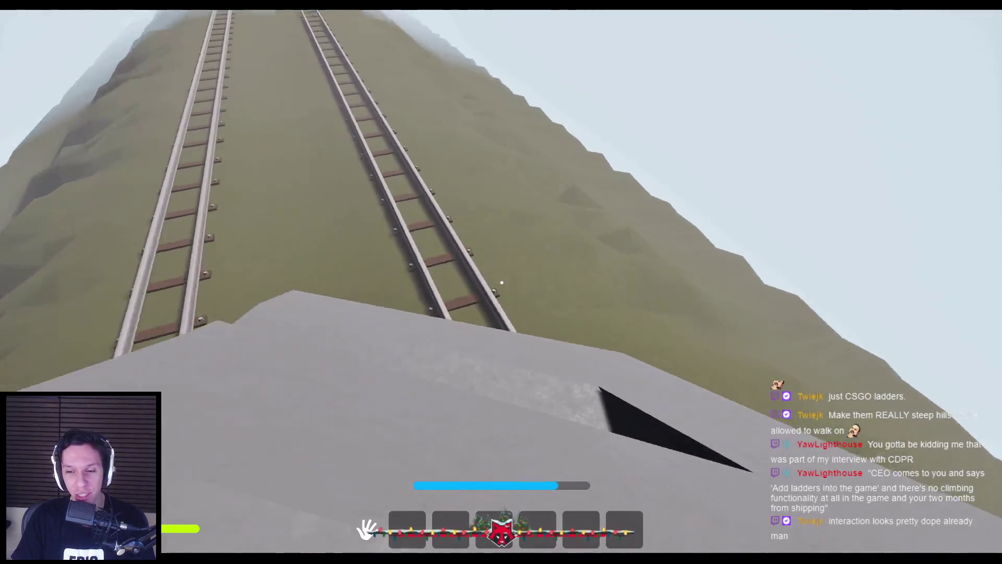
# Climb onto the flat top of the grey slope, look around, then stop the play session.
pyautogui.press('w')
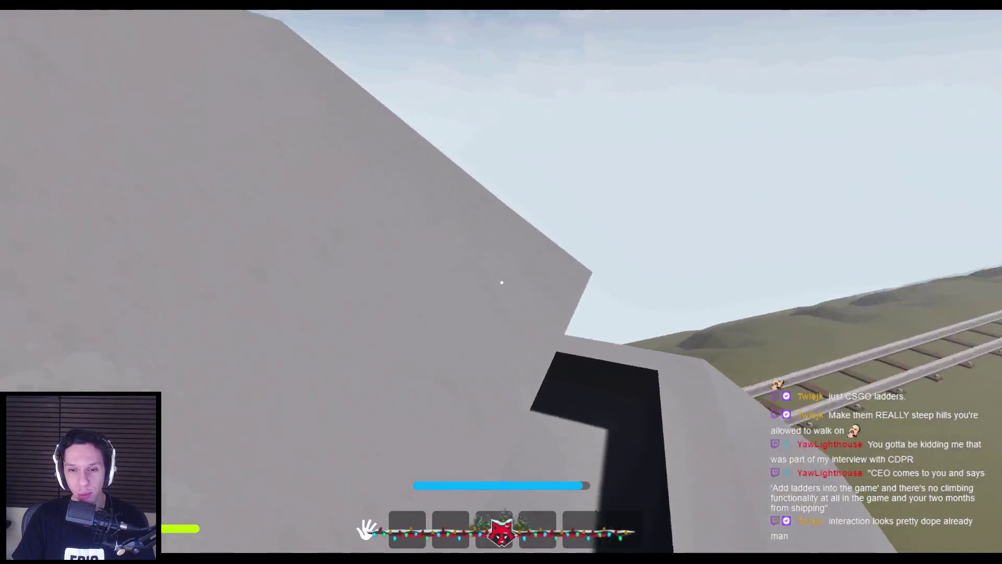
pyautogui.press('w')
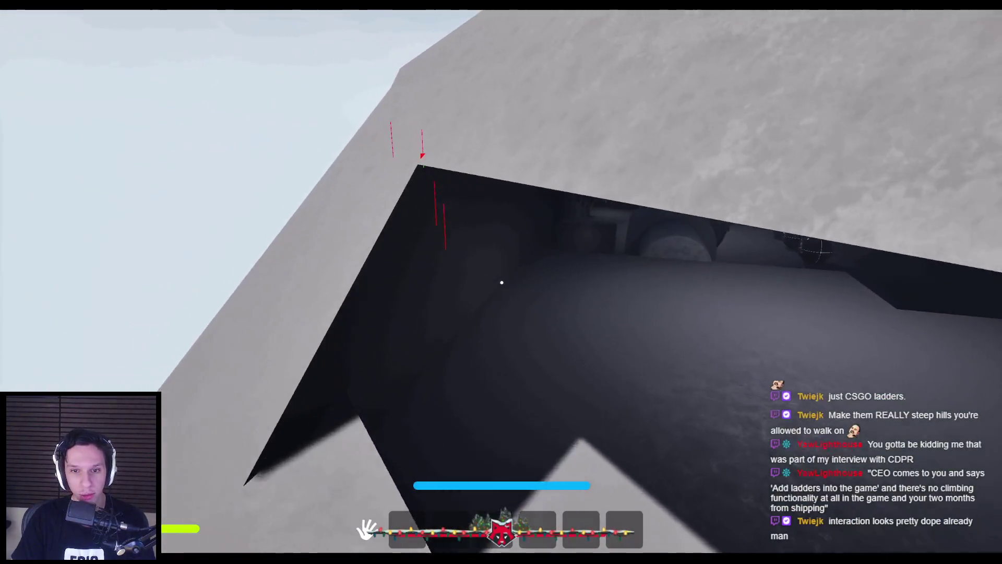
pyautogui.press('w')
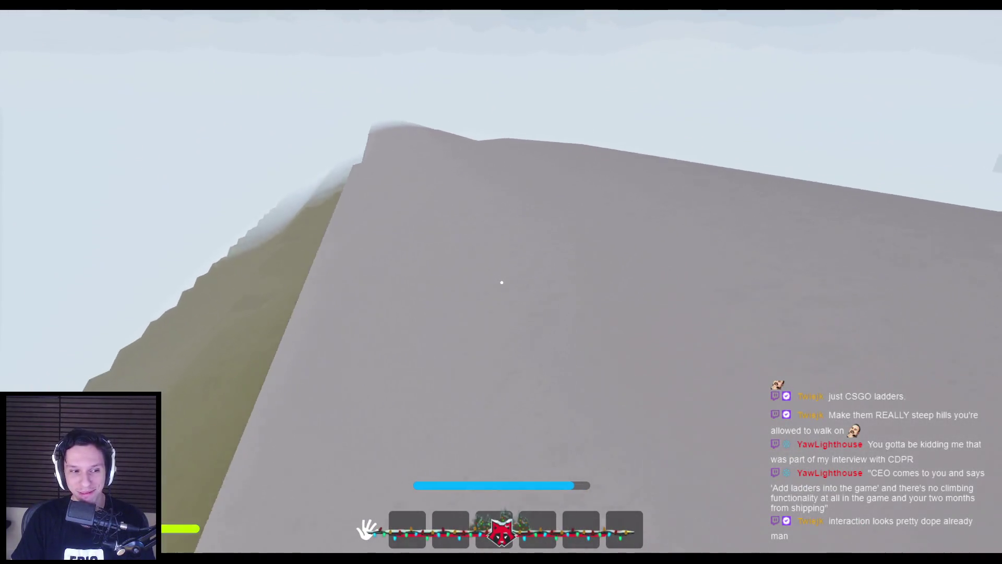
pyautogui.press('w')
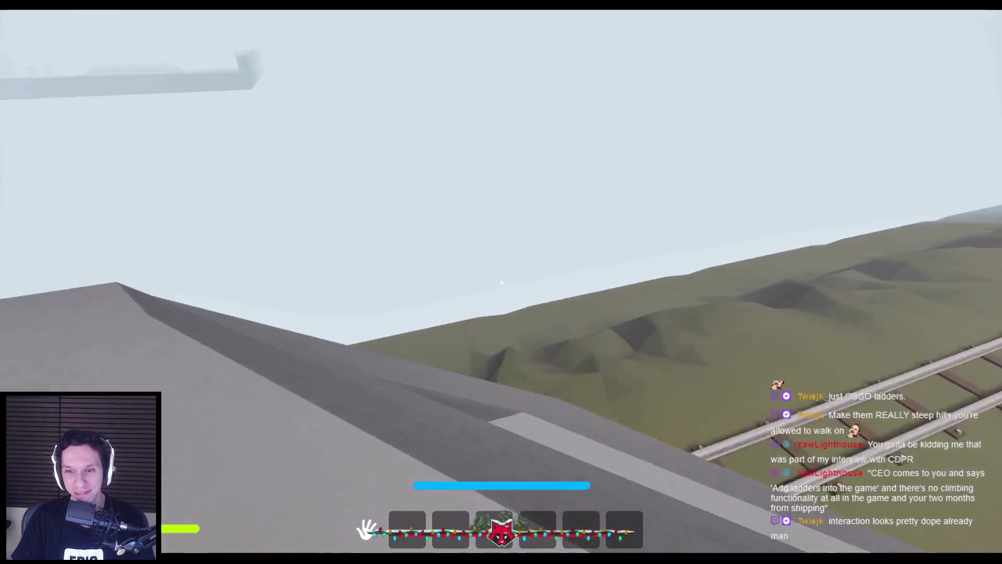
pyautogui.moveTo(501, 282)
pyautogui.press('w')
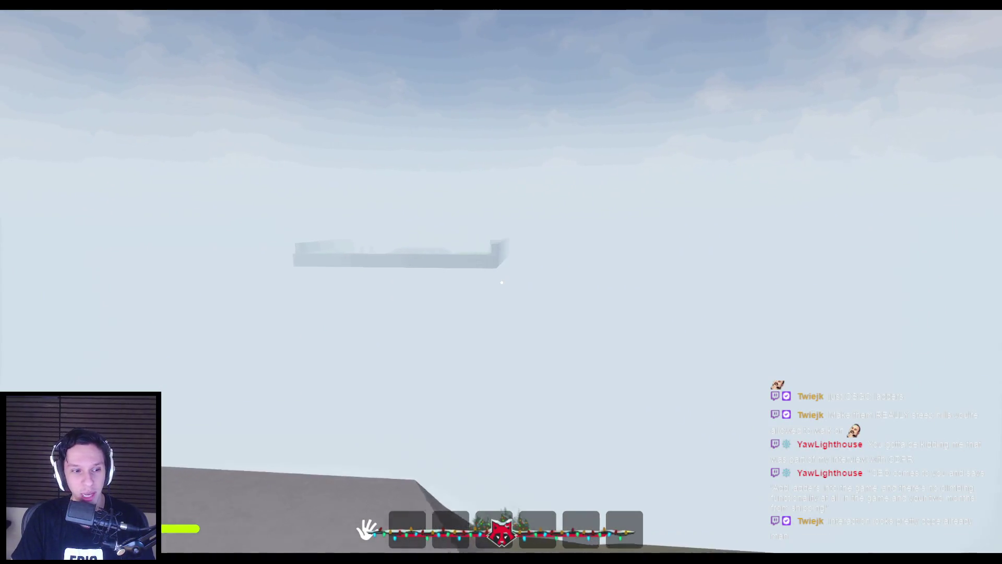
pyautogui.press('Escape')
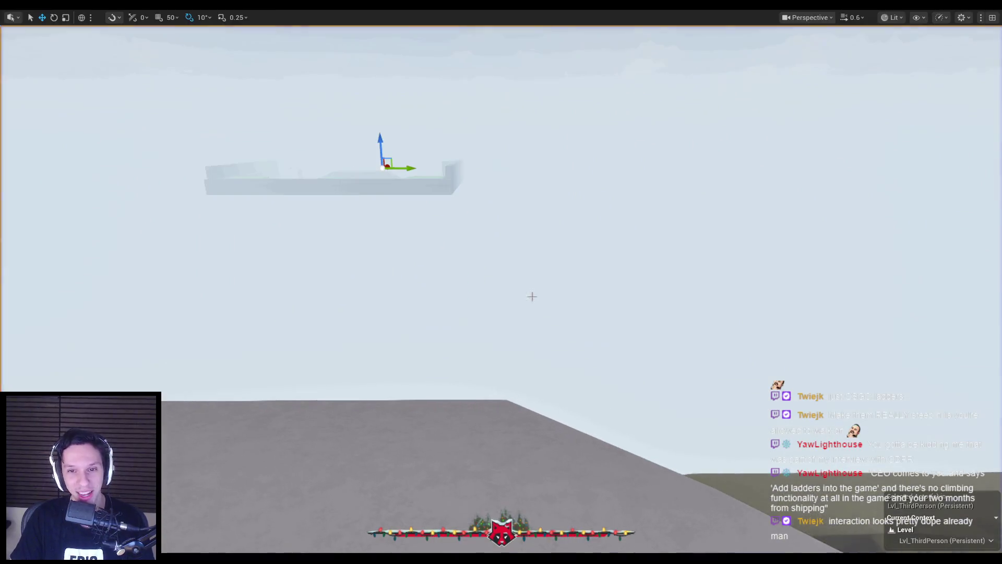
# Select the dark train-car building, survey its roof walkway, and start a play-test.
pyautogui.scroll(2, 502, 281)
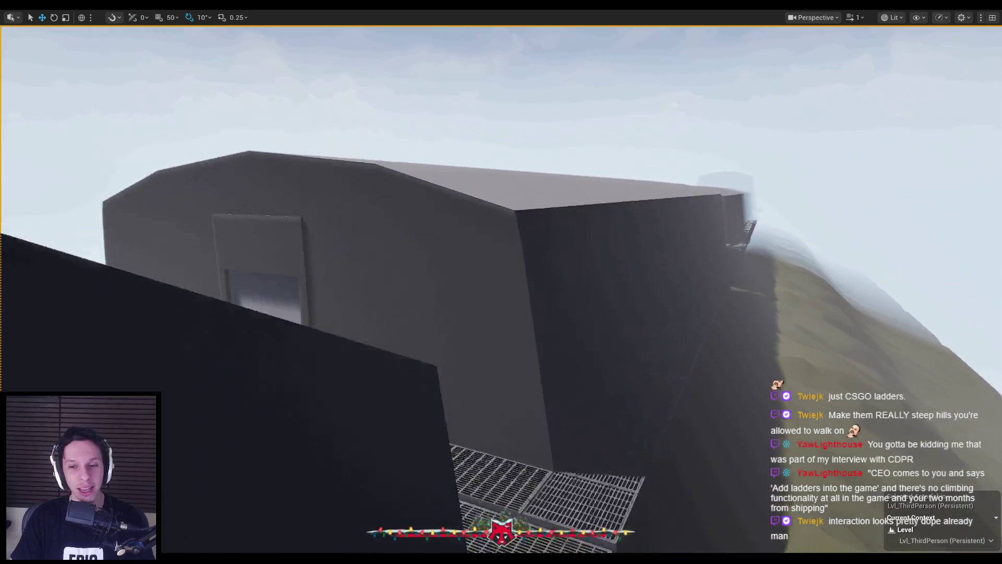
pyautogui.click(557, 311)
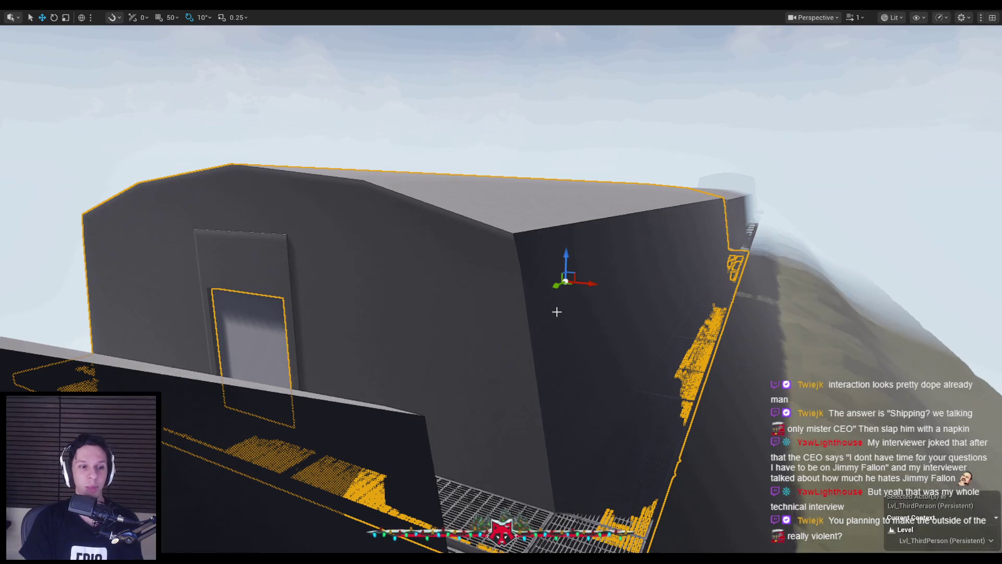
pyautogui.moveTo(557, 312); pyautogui.dragTo(536, 340)
pyautogui.hotkey('alt', 'p')
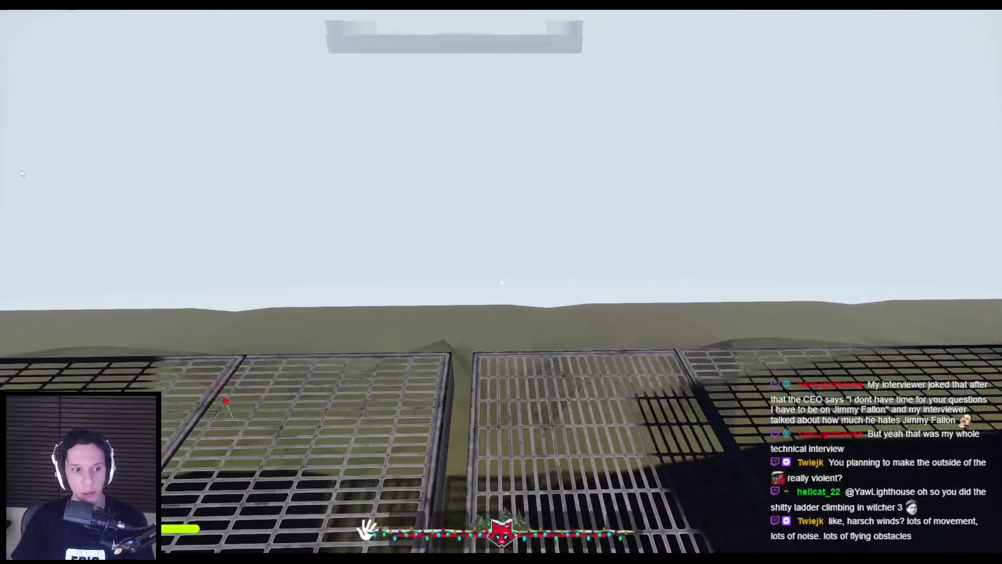
# End the play-test, frame the selected building, and fly the editor view forward.
pyautogui.press('Escape')
pyautogui.press('f')
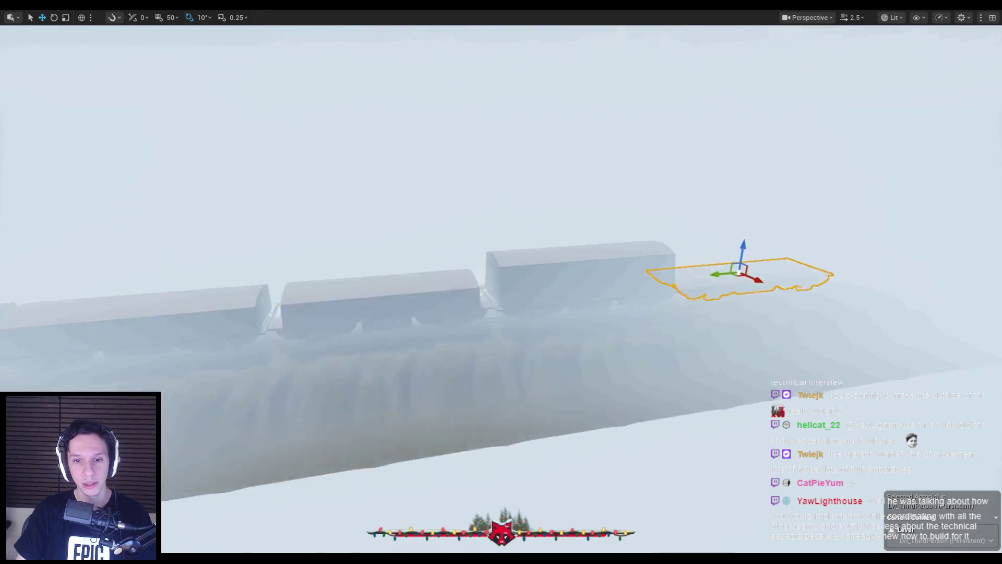
pyautogui.press('w')
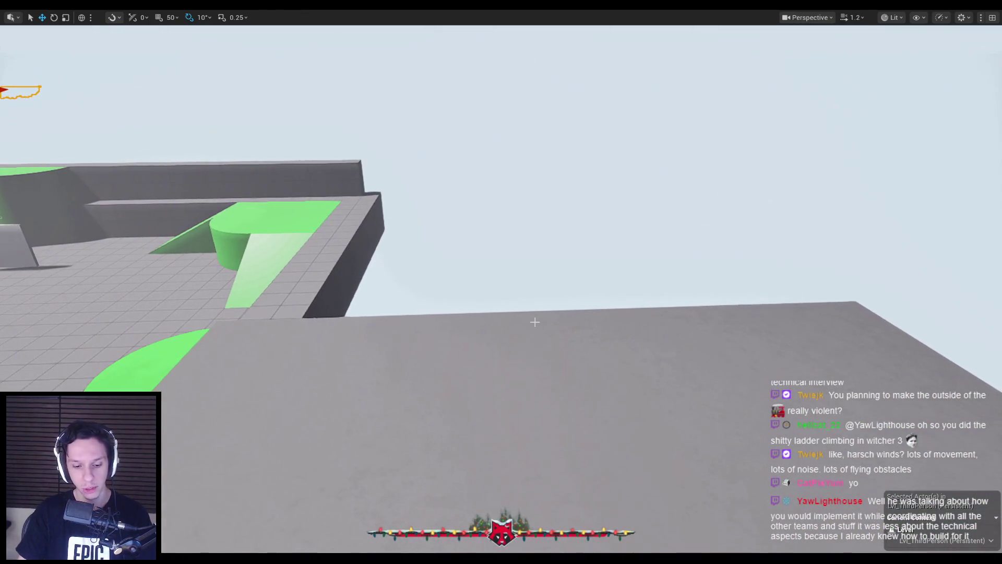
# Restart the play-test a few times, walk along the tiled walkway, then stop and orbit the view.
pyautogui.hotkey('alt', 'p')
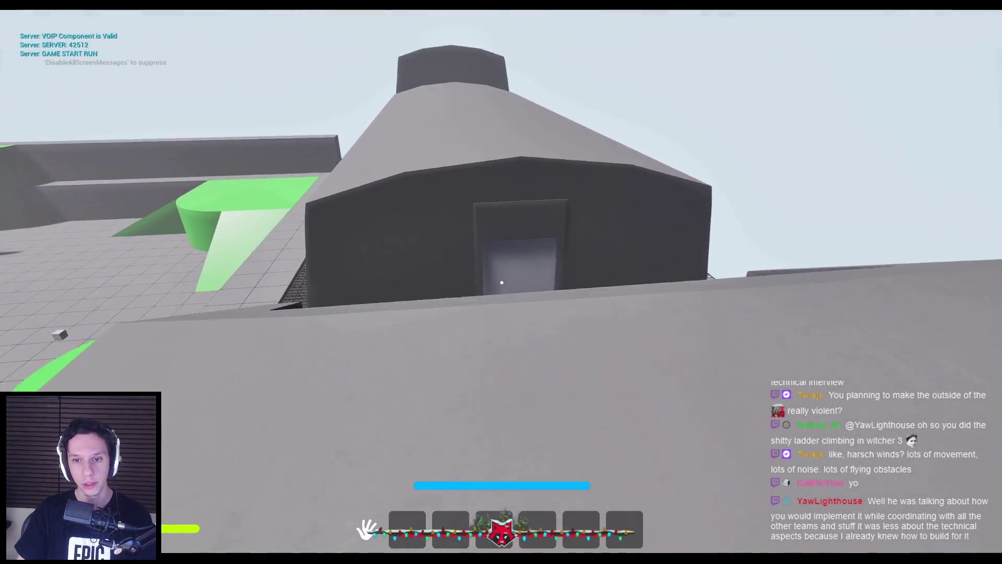
pyautogui.press('Escape')
pyautogui.hotkey('alt', 'p')
pyautogui.press('Escape')
pyautogui.hotkey('alt', 'p')
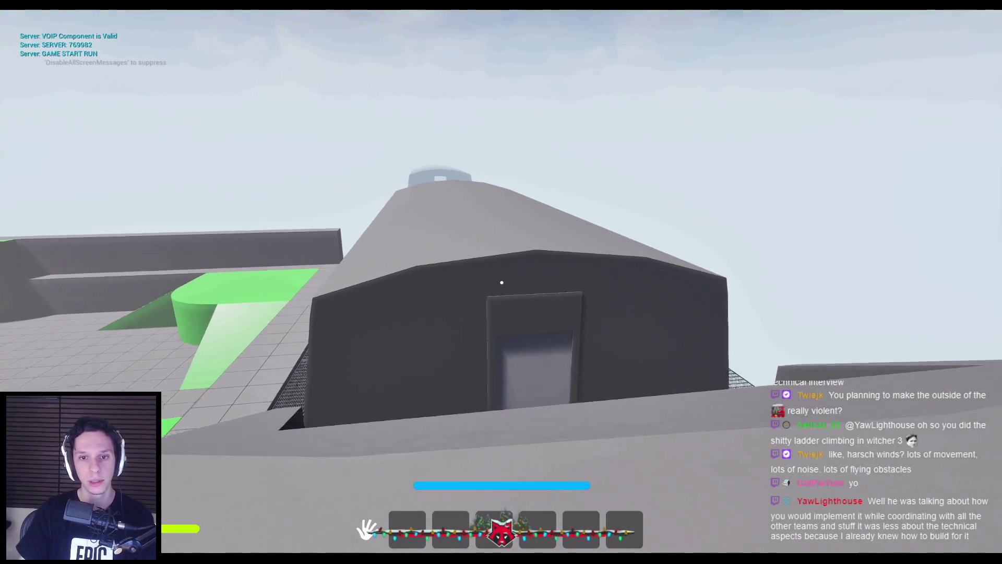
pyautogui.hotkey('shift', 'w')
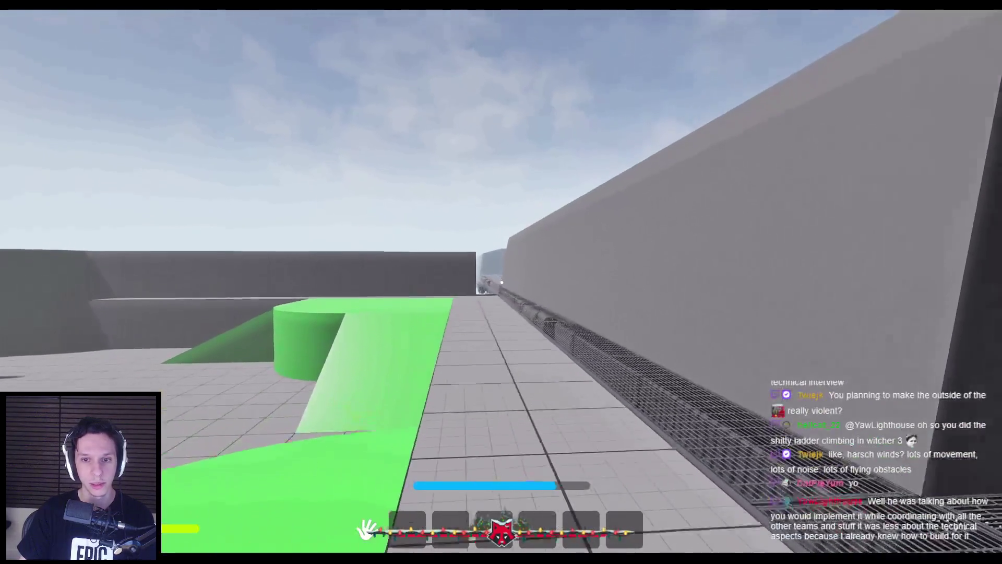
pyautogui.press('Escape')
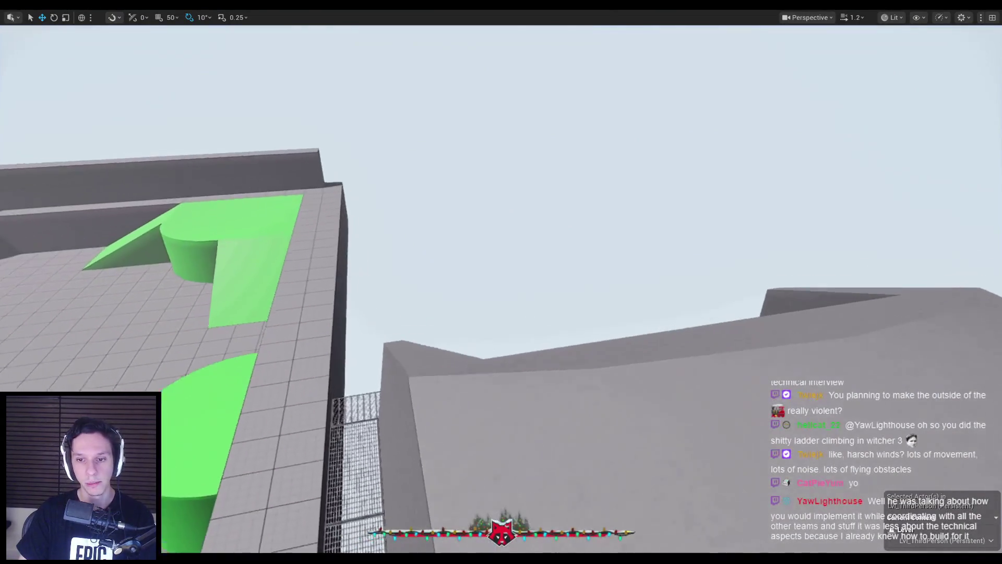
pyautogui.moveTo(713, 177); pyautogui.dragTo(678, 172)
# Restart the play session repeatedly with Alt+P and Esc until the player spawns correctly.
pyautogui.hotkey('alt', 'p')
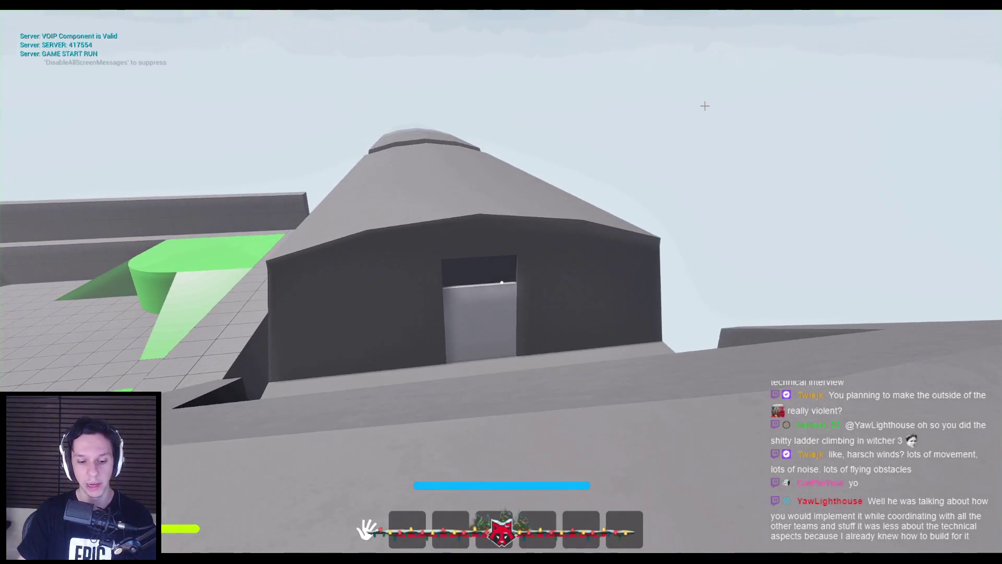
pyautogui.press('Escape')
pyautogui.hotkey('alt', 'p')
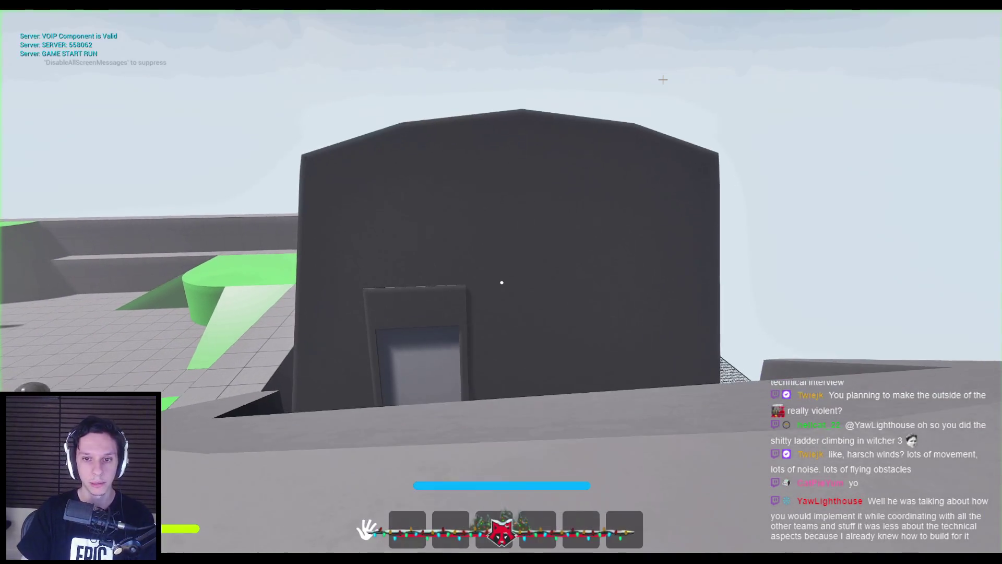
pyautogui.press('Escape')
pyautogui.hotkey('alt', 'p')
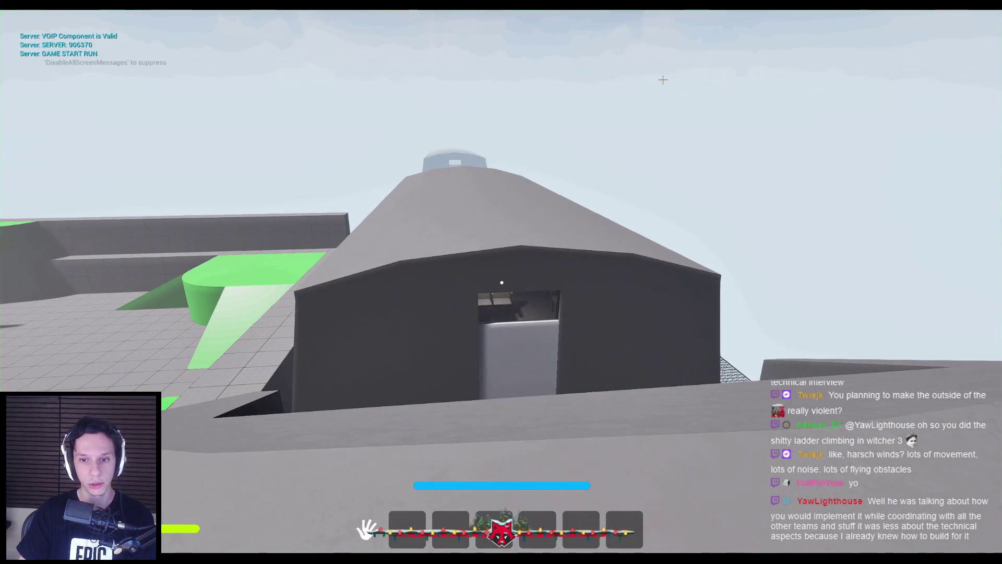
pyautogui.press('Escape')
pyautogui.hotkey('alt', 'p')
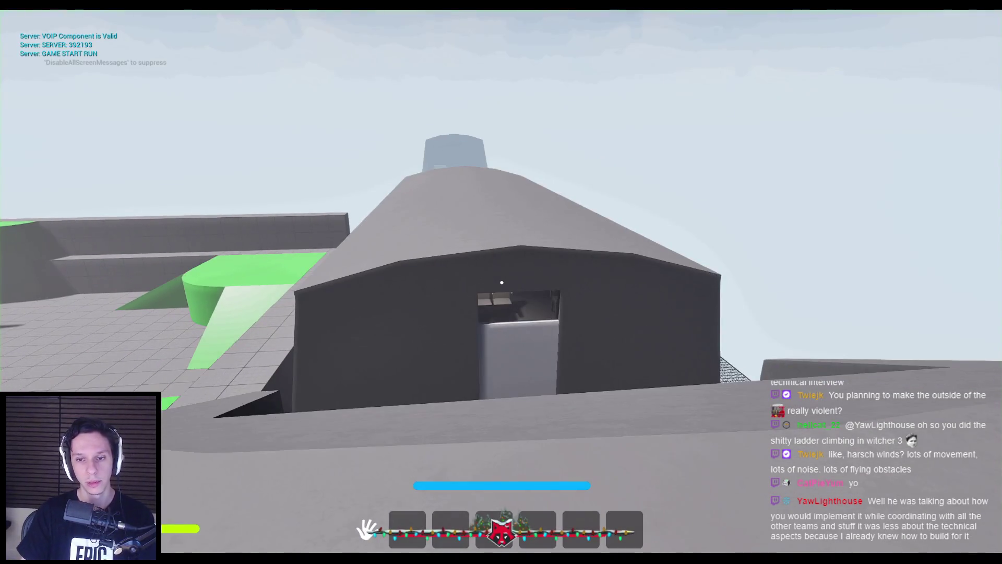
pyautogui.press('Escape')
pyautogui.hotkey('alt', 'p')
pyautogui.press('Escape')
pyautogui.hotkey('alt', 'p')
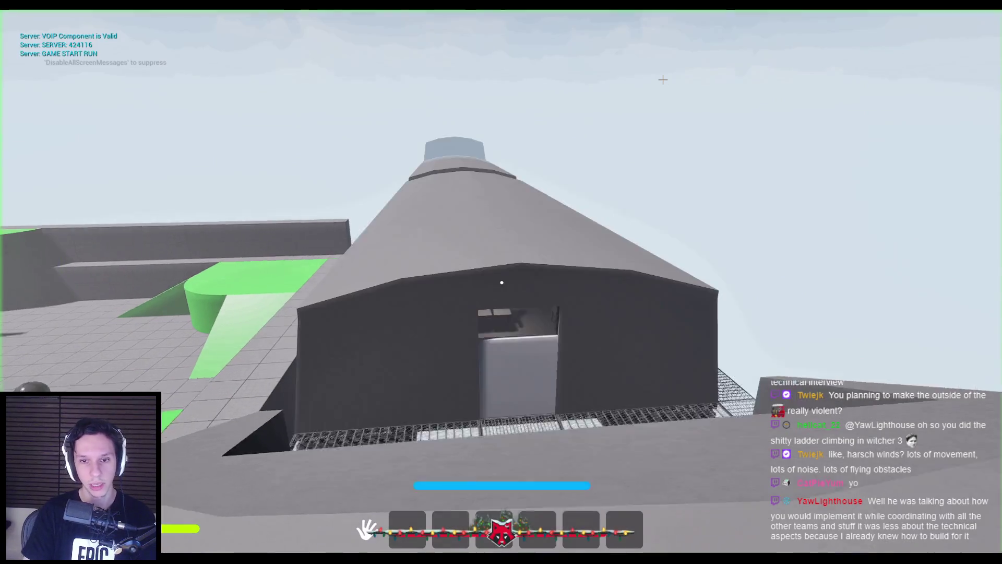
pyautogui.press('Escape')
pyautogui.hotkey('alt', 'p')
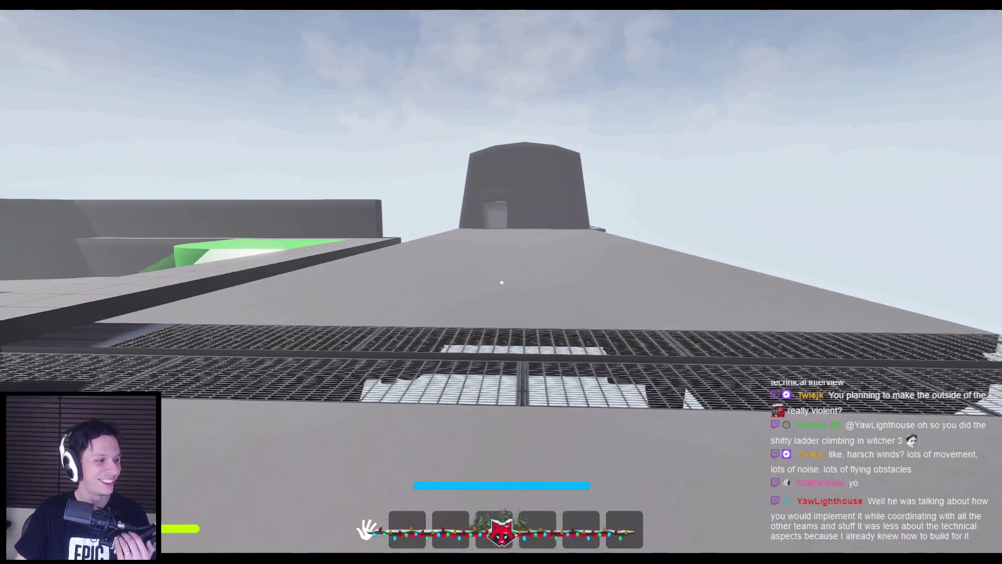
# Walk the character up the ramp, through the tower and across the rooftop toward the domed structure.
pyautogui.press('w')
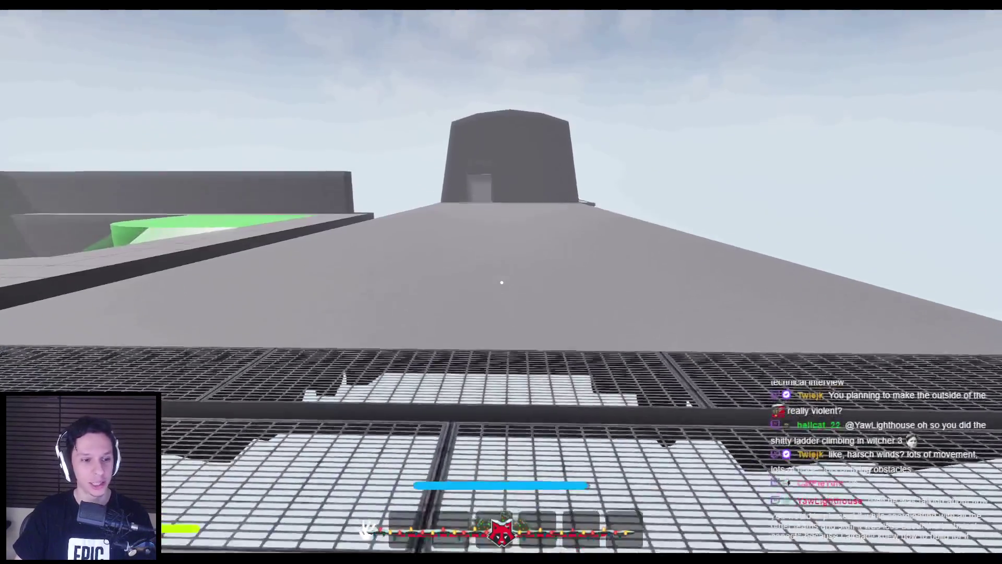
pyautogui.press('w')
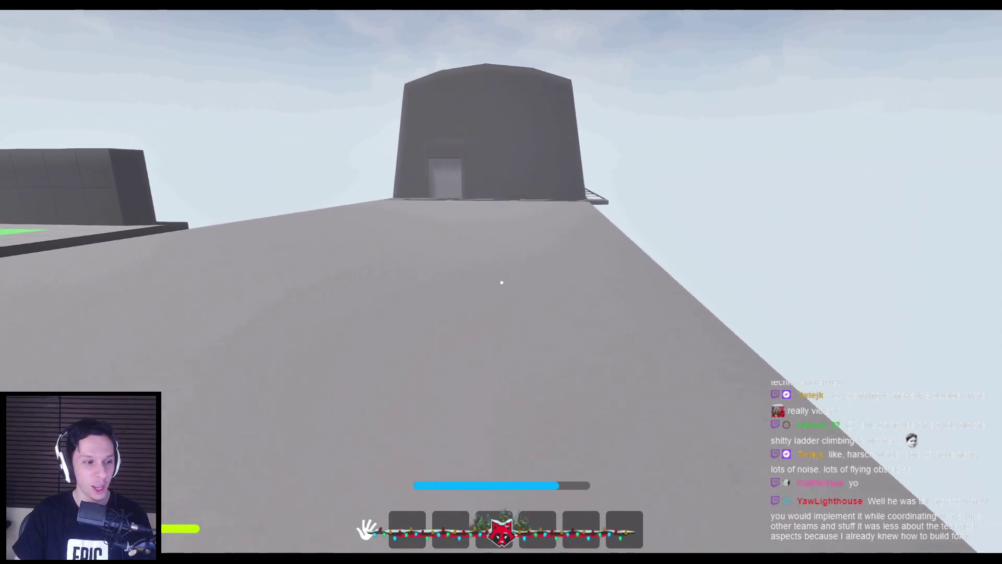
pyautogui.press('w')
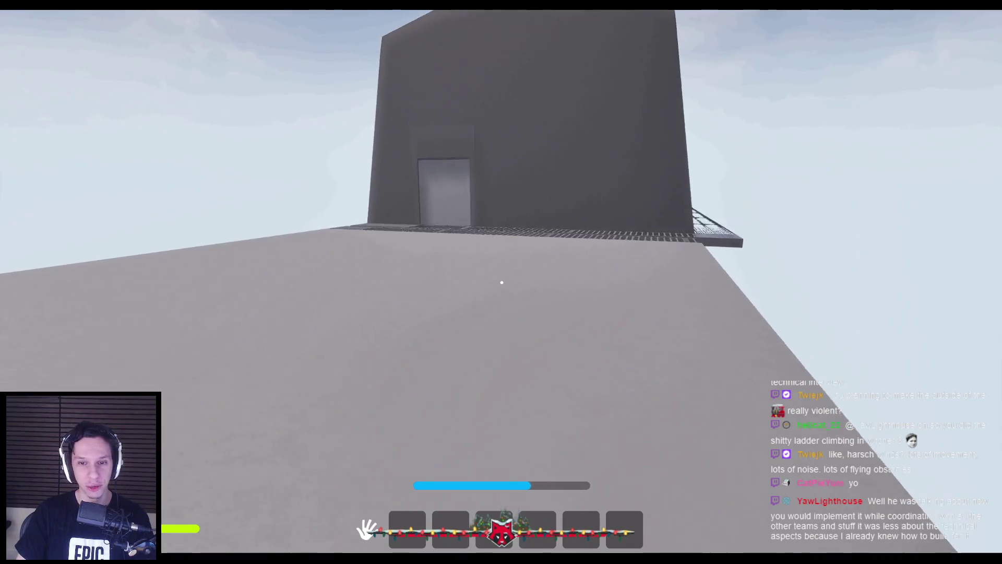
pyautogui.press('w')
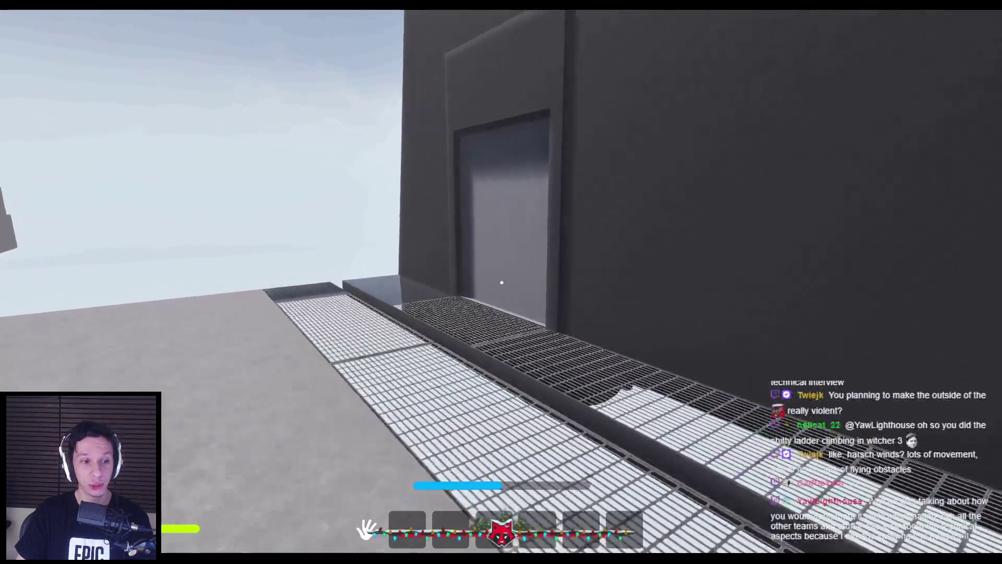
pyautogui.press('w')
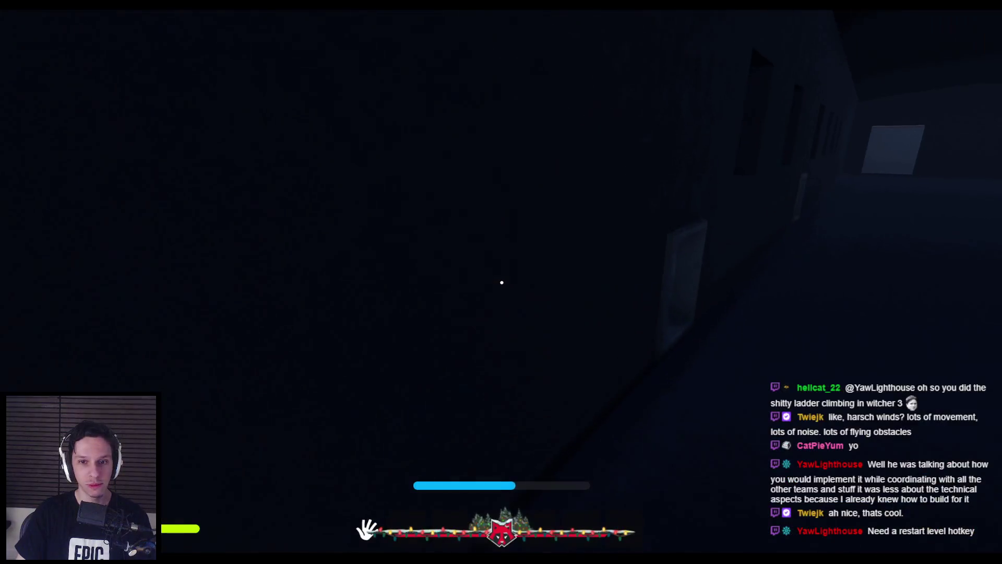
pyautogui.press('w')
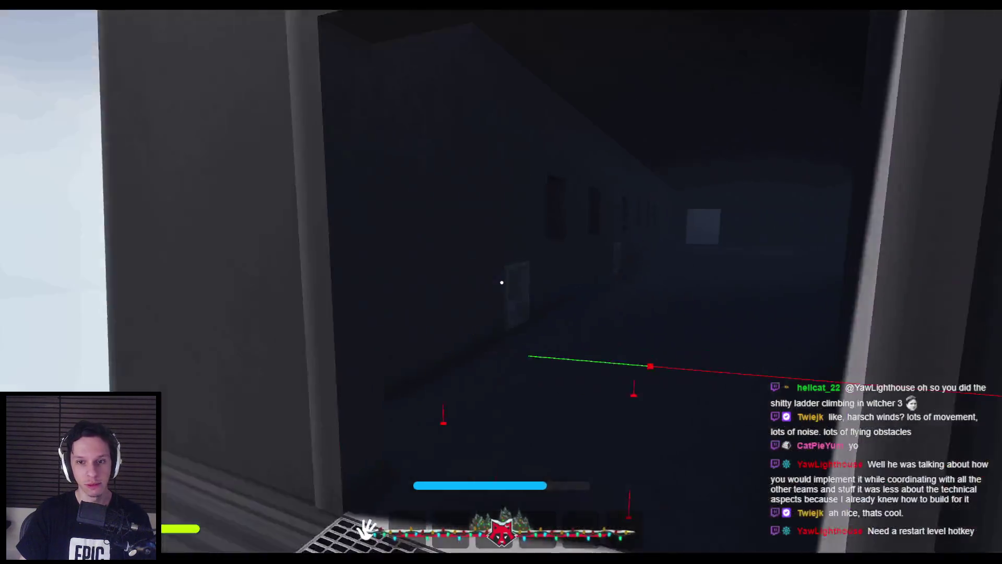
pyautogui.press('w')
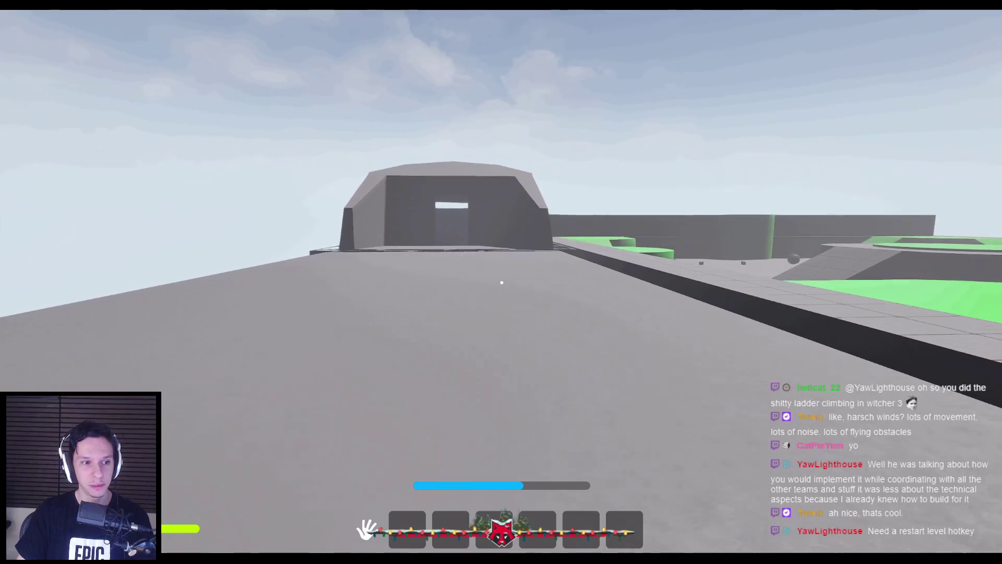
pyautogui.press('w')
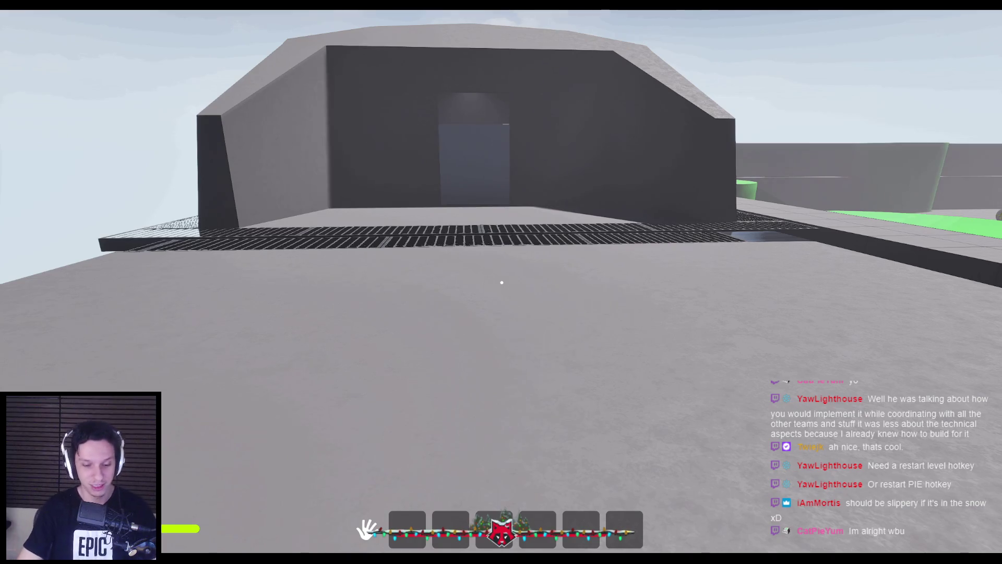
# Run off the platform, across the arena and up the green ramp toward the snowy train, then end the session.
pyautogui.press('w')
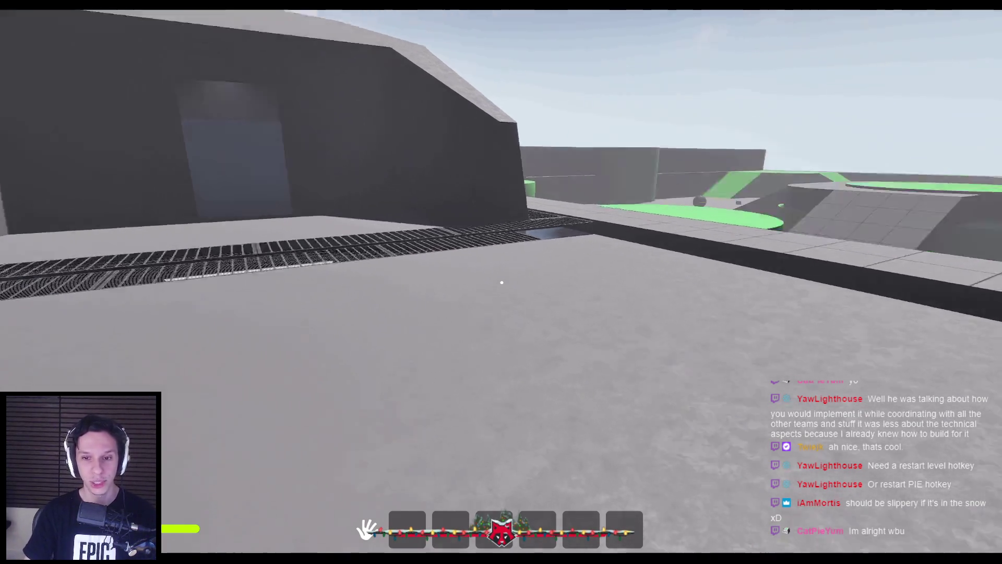
pyautogui.press('shift')
pyautogui.press('w')
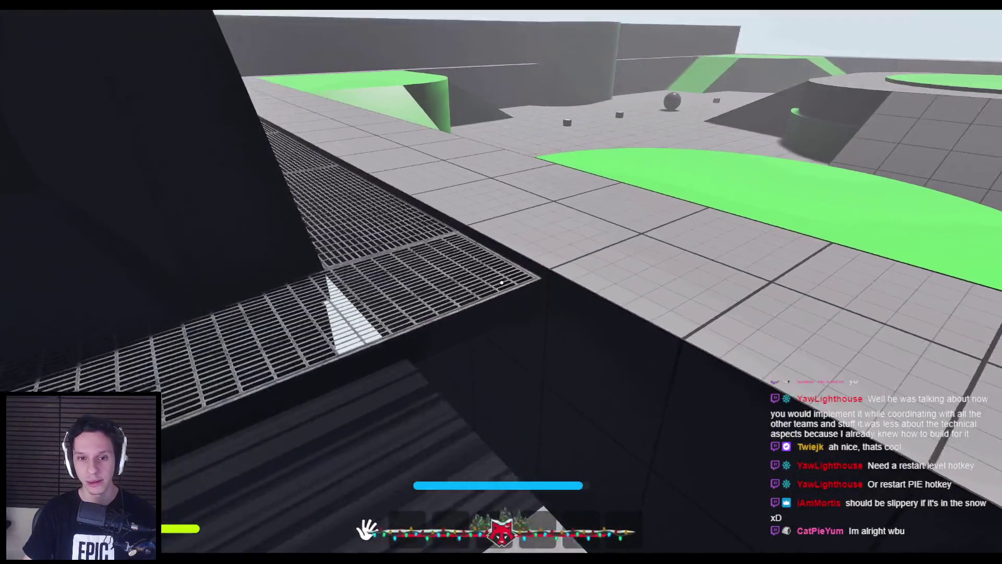
pyautogui.press('w')
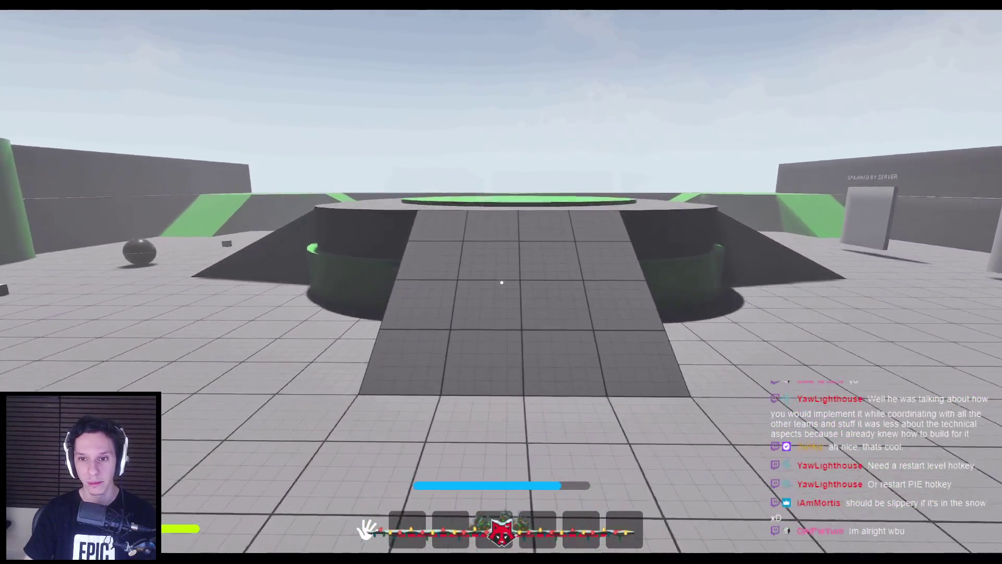
pyautogui.press('w')
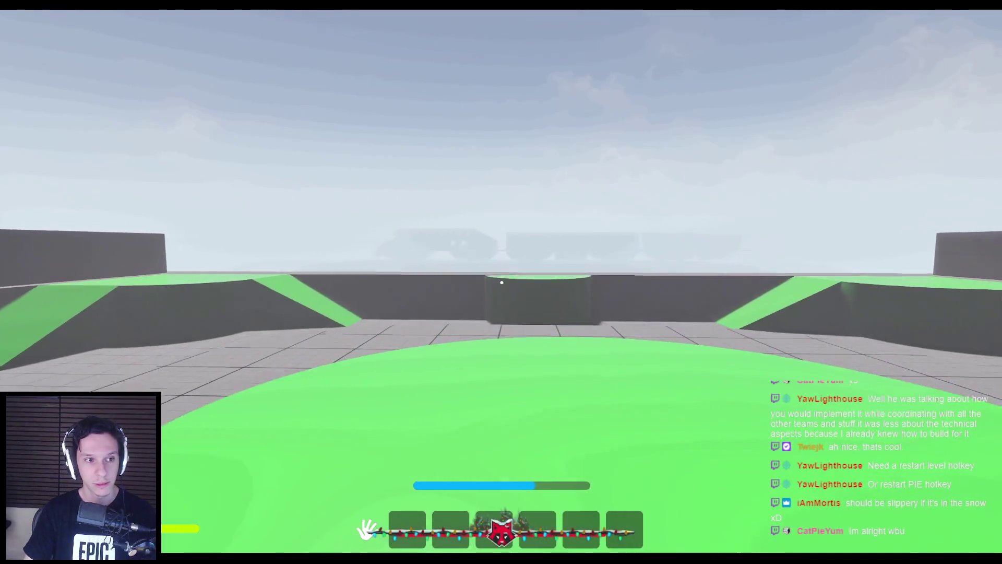
pyautogui.press('w')
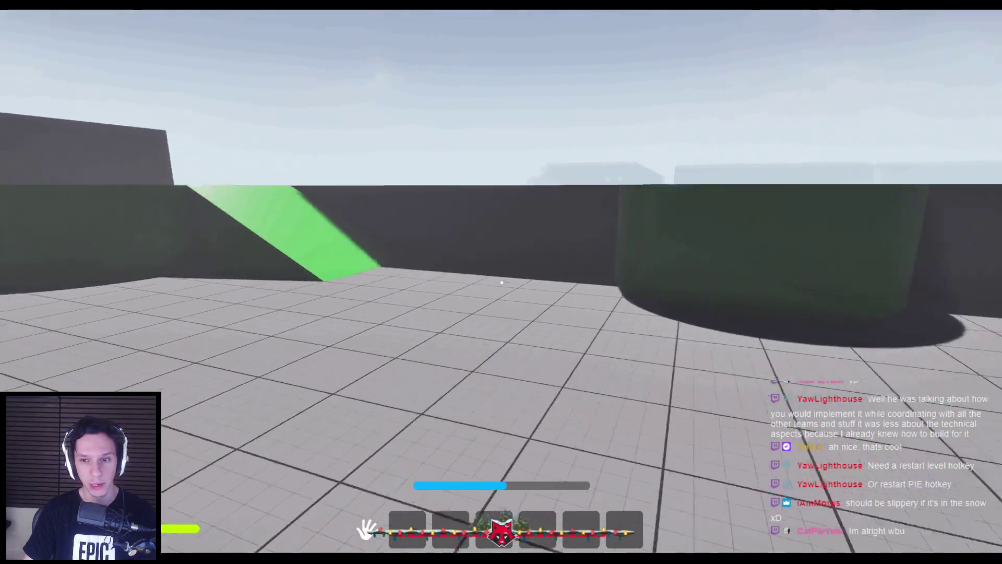
pyautogui.press('w')
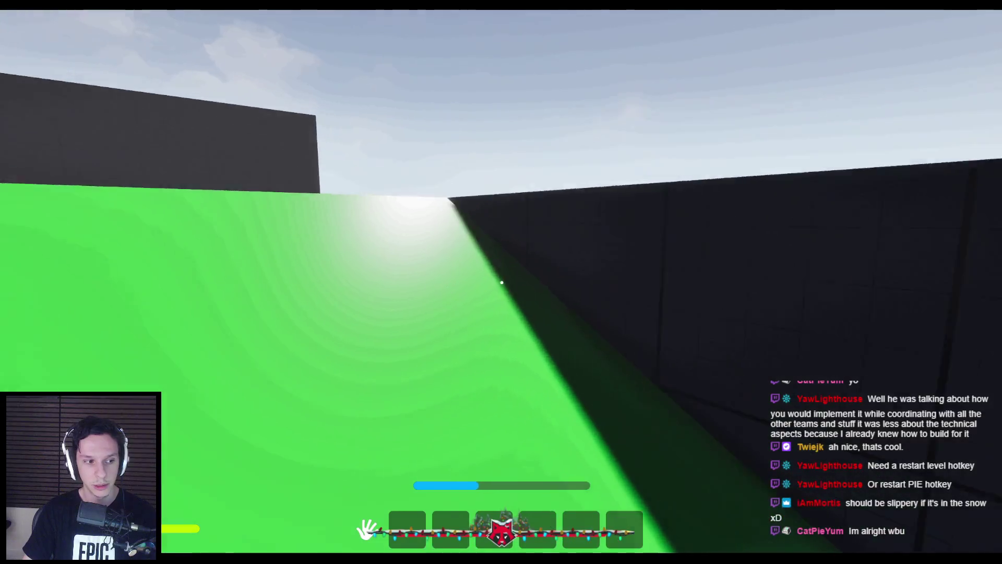
pyautogui.press('w')
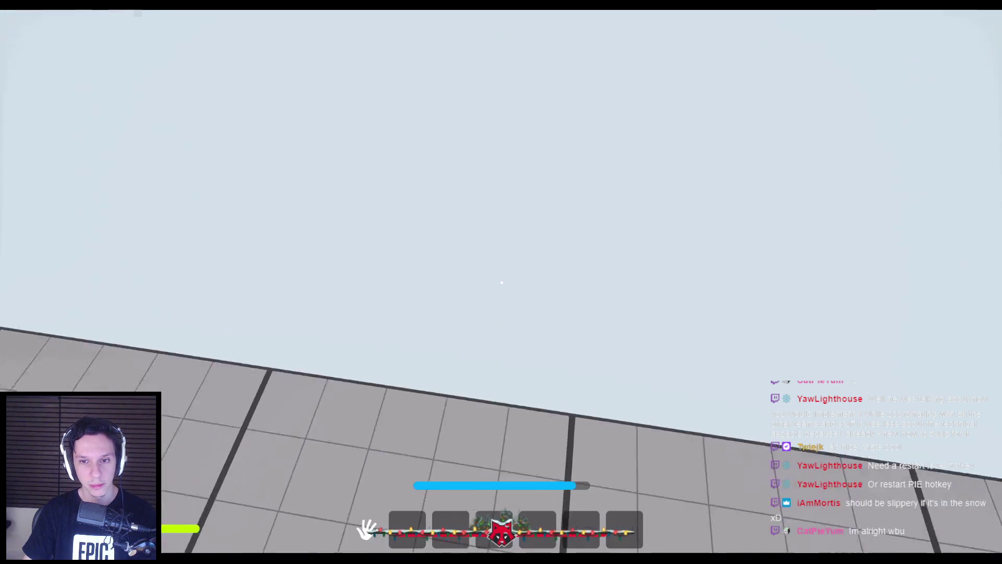
pyautogui.press('s')
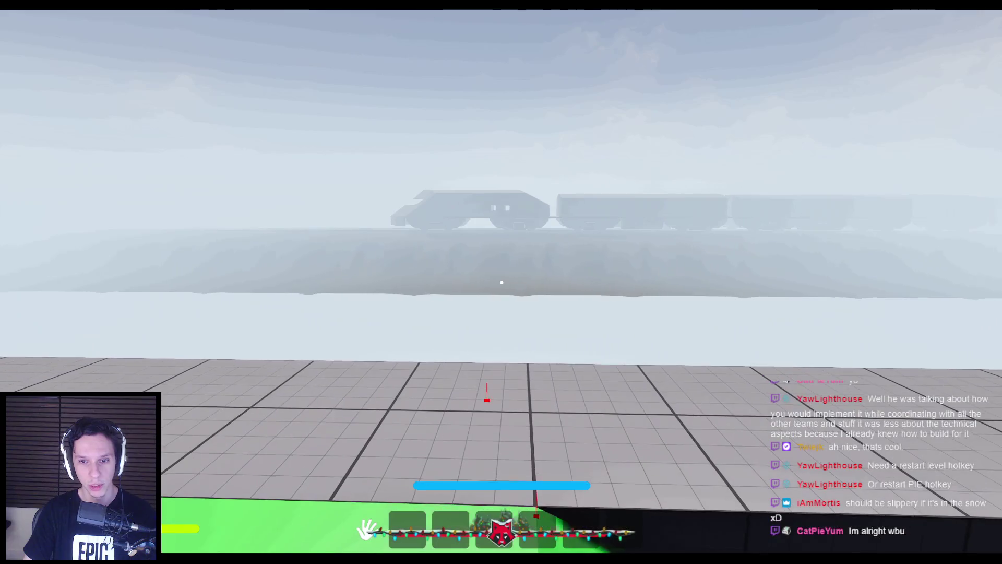
pyautogui.press('w')
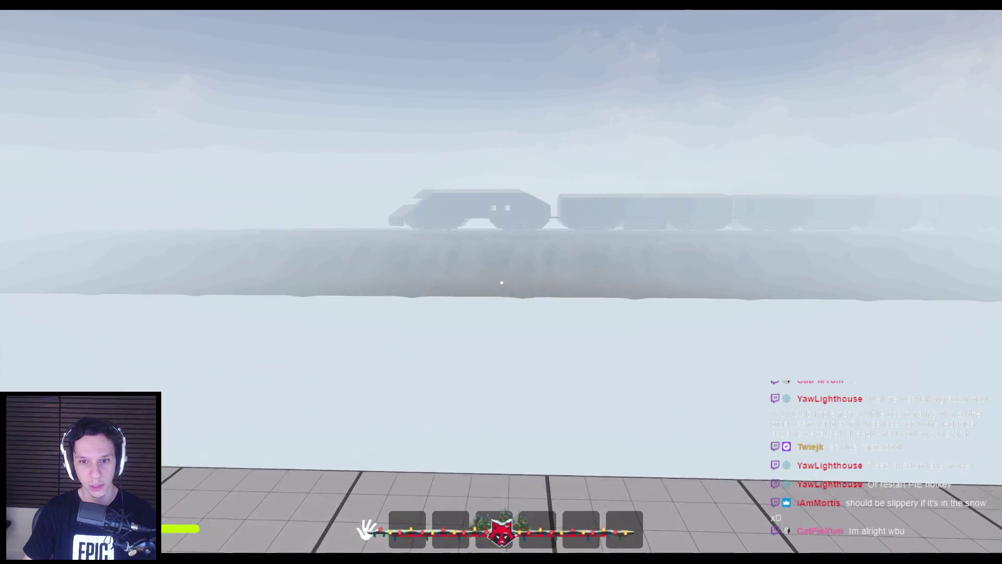
pyautogui.press('Escape')
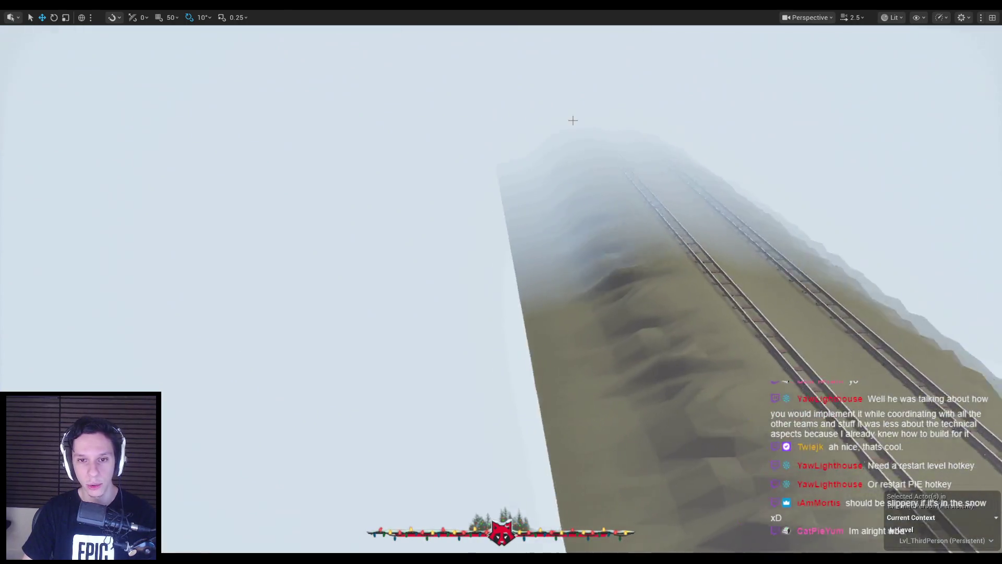
# Frame the train and position the editor view just above its roof.
pyautogui.moveTo(573, 120); pyautogui.dragTo(501, 124)
pyautogui.press('f')
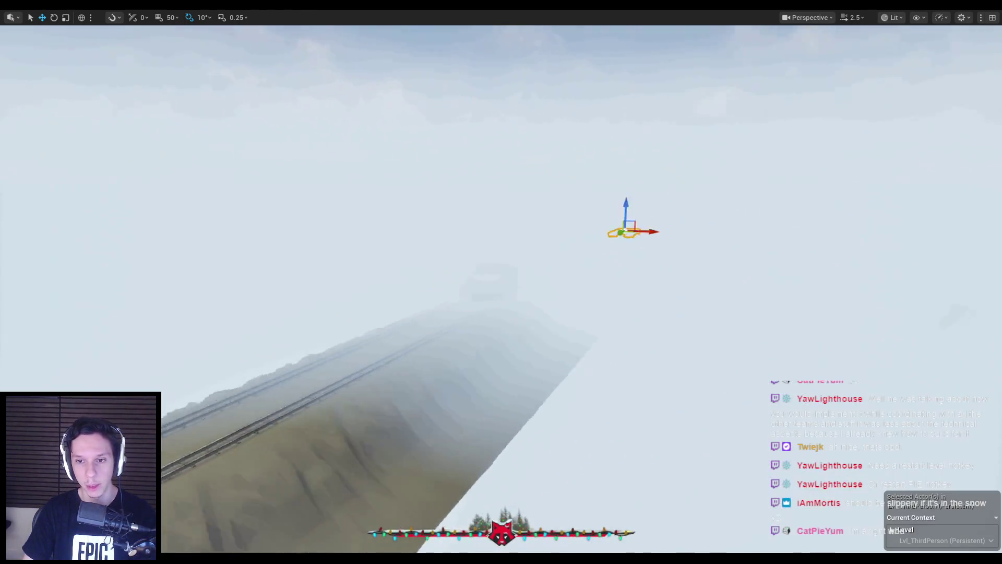
pyautogui.scroll(1, 502, 282)
pyautogui.press('w')
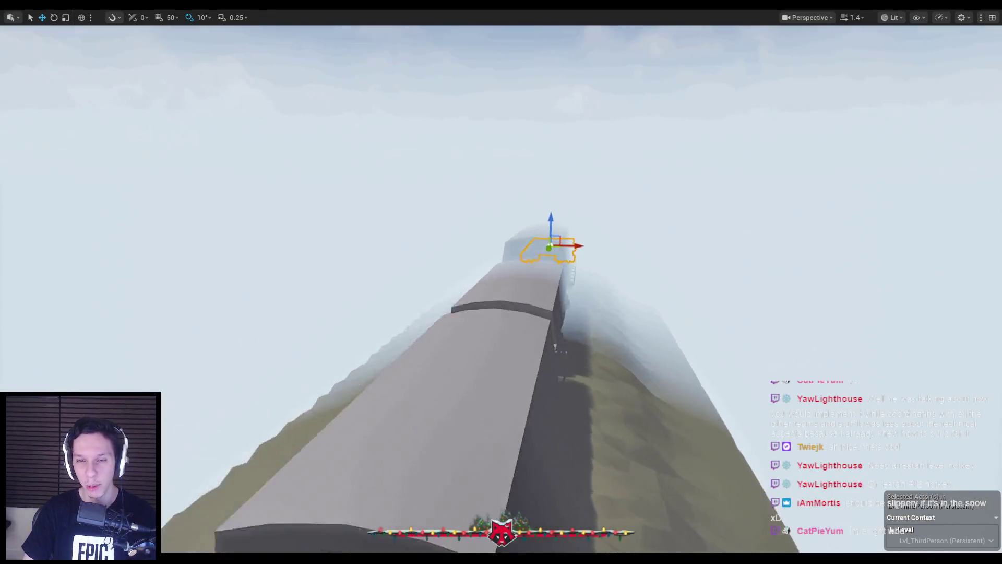
pyautogui.scroll(-2, 502, 282)
pyautogui.press('s')
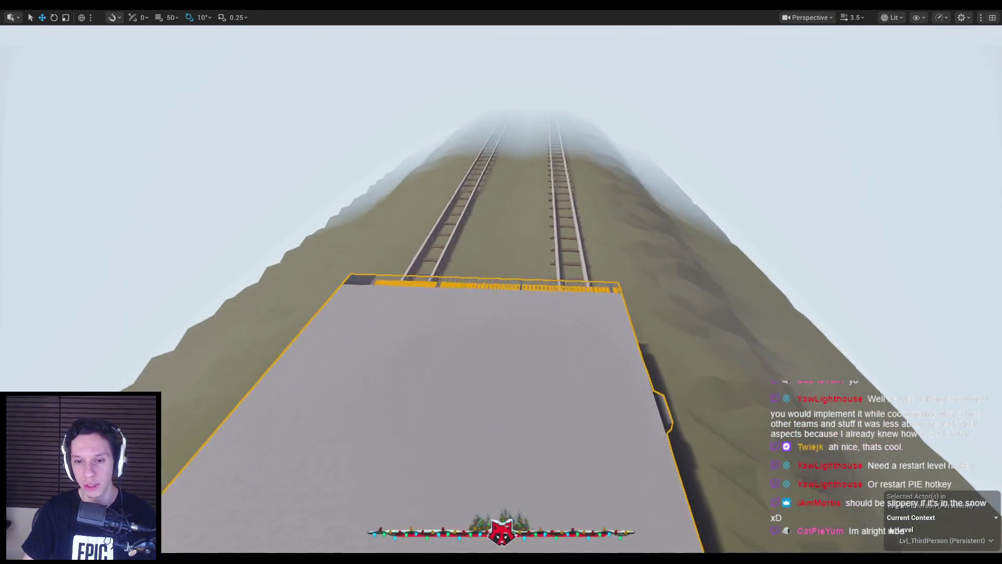
pyautogui.scroll(-1, 501, 282)
pyautogui.press('w')
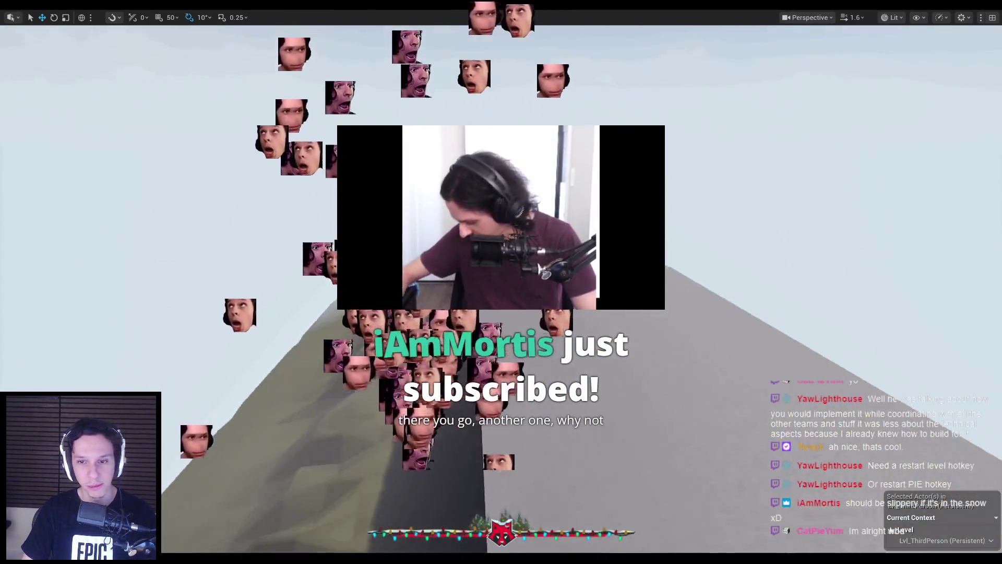
pyautogui.scroll(-1, 501, 282)
# Fly the view down the rails into the dark engine cabin and start playing from there.
pyautogui.press('w')
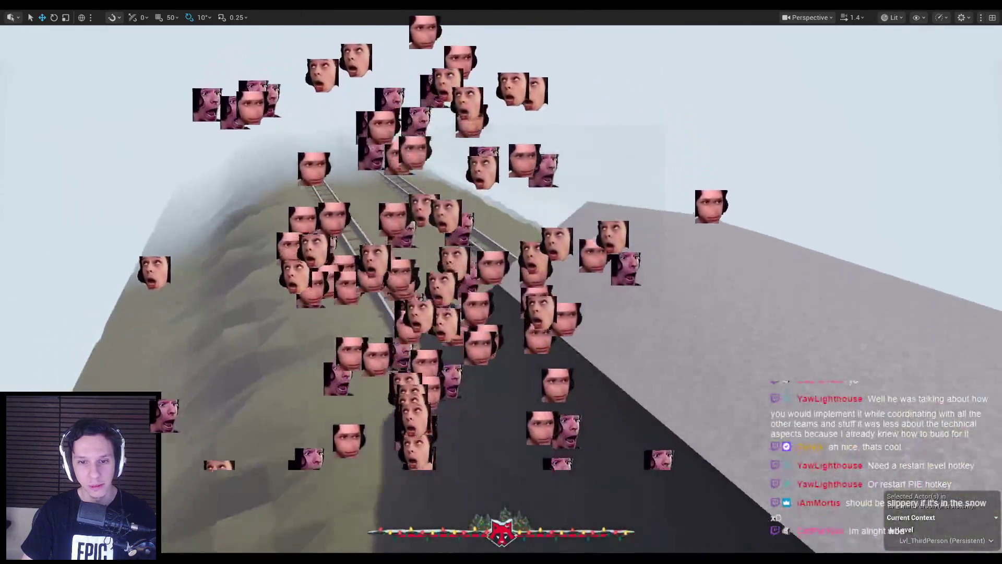
pyautogui.press('w')
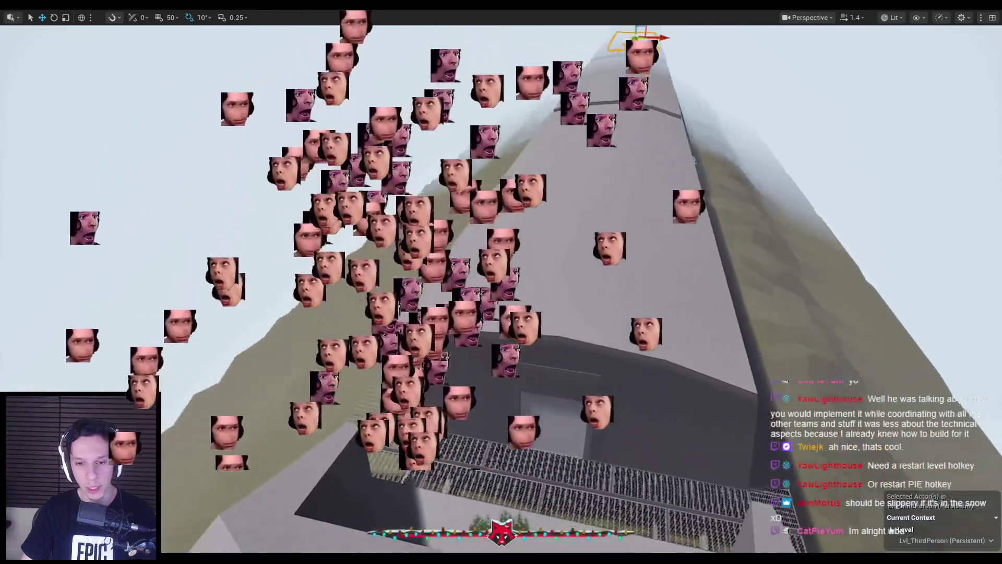
pyautogui.press('w')
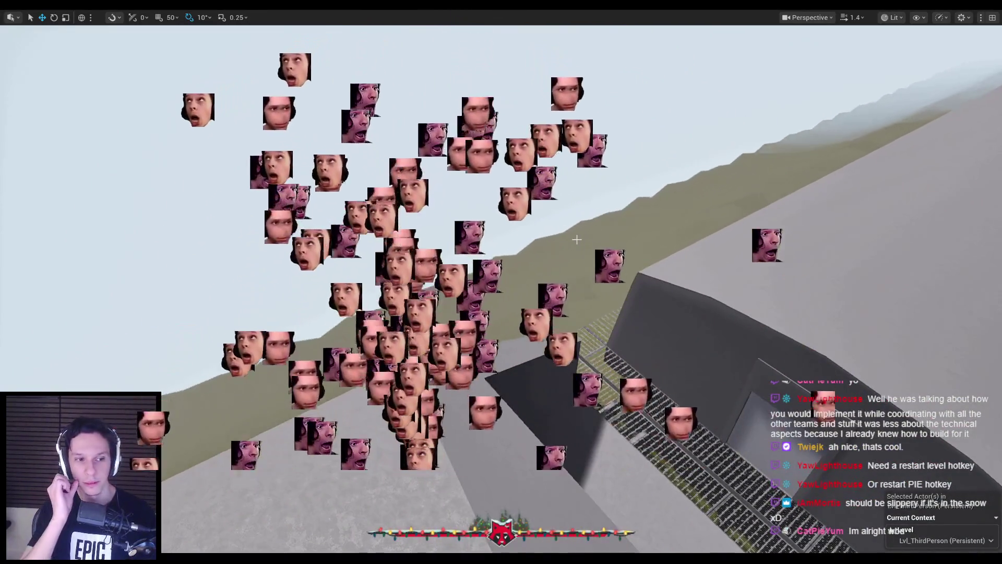
pyautogui.press('w')
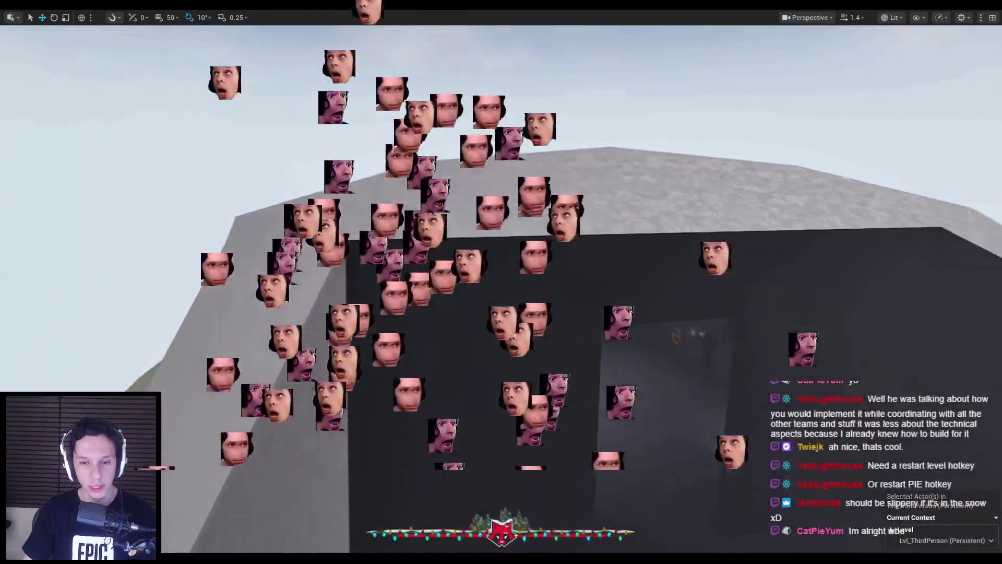
pyautogui.press('w')
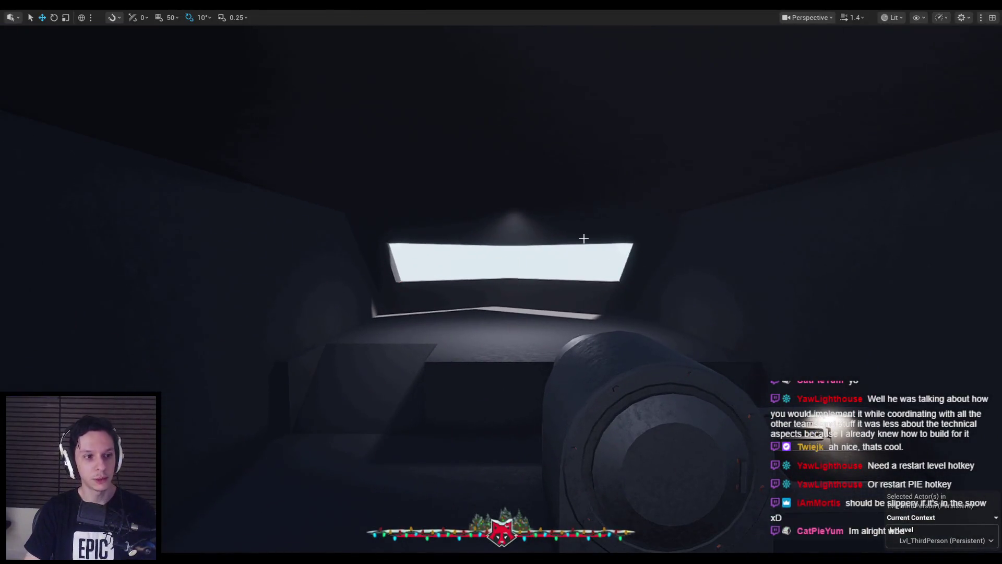
pyautogui.press('w')
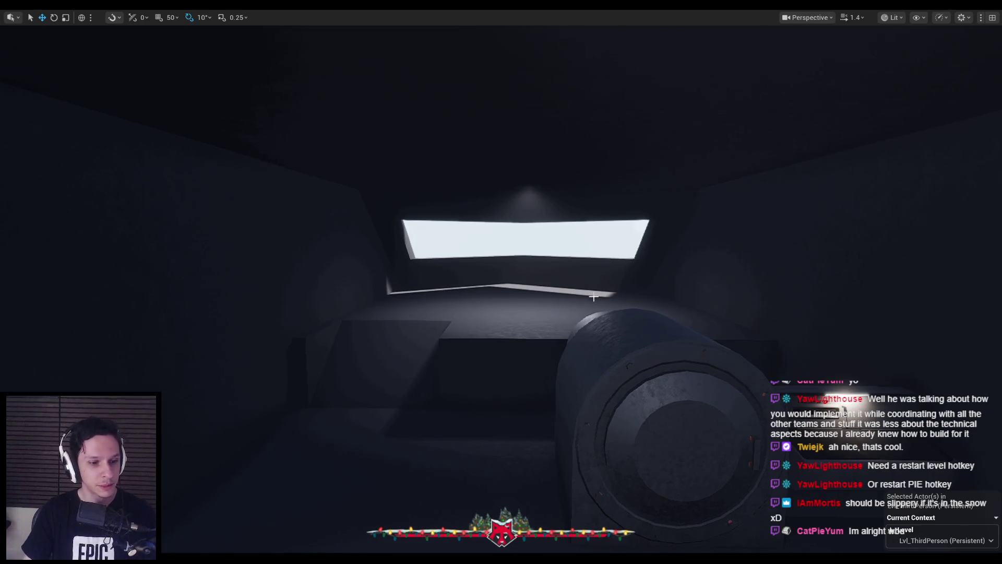
pyautogui.hotkey('alt', 'p')
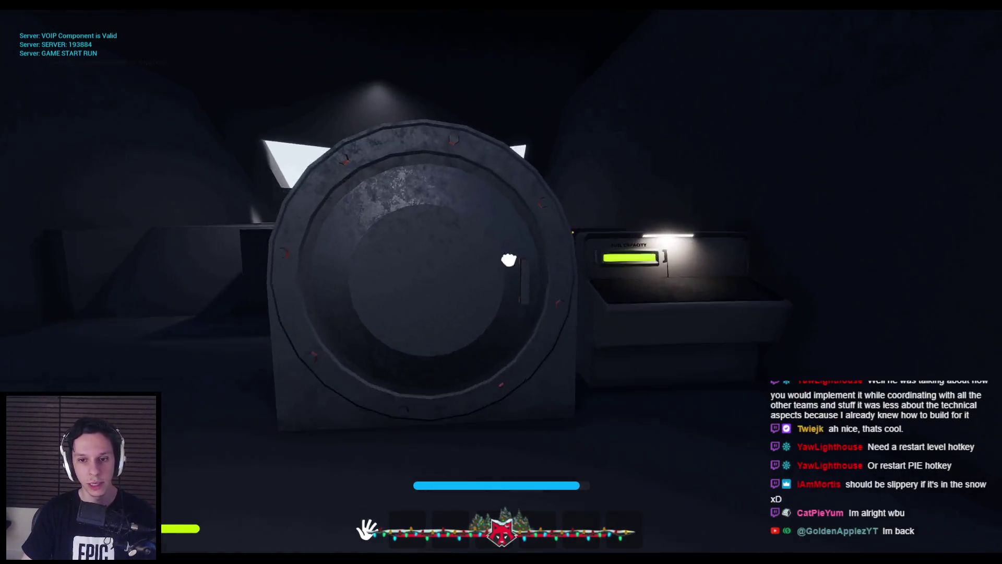
# Open the furnace door, climb out onto the roof toward the tracks, then end the play session.
pyautogui.press('e')
pyautogui.press('e')
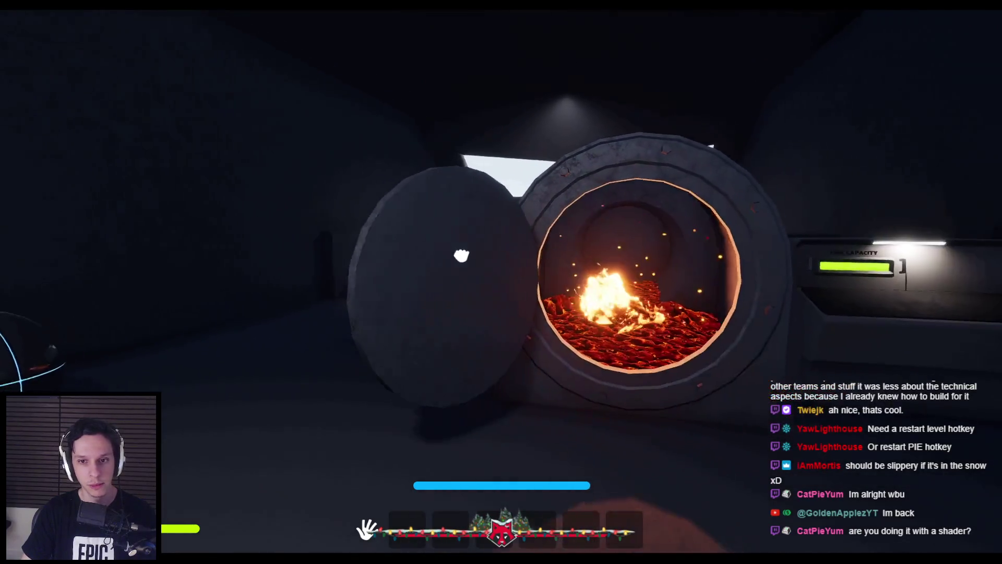
pyautogui.press('w')
pyautogui.press('space')
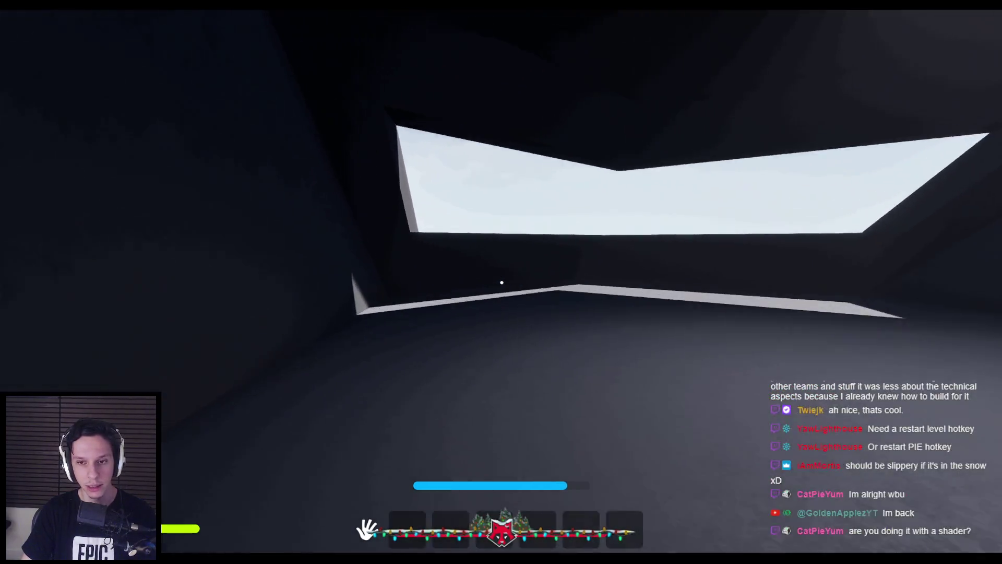
pyautogui.press('w')
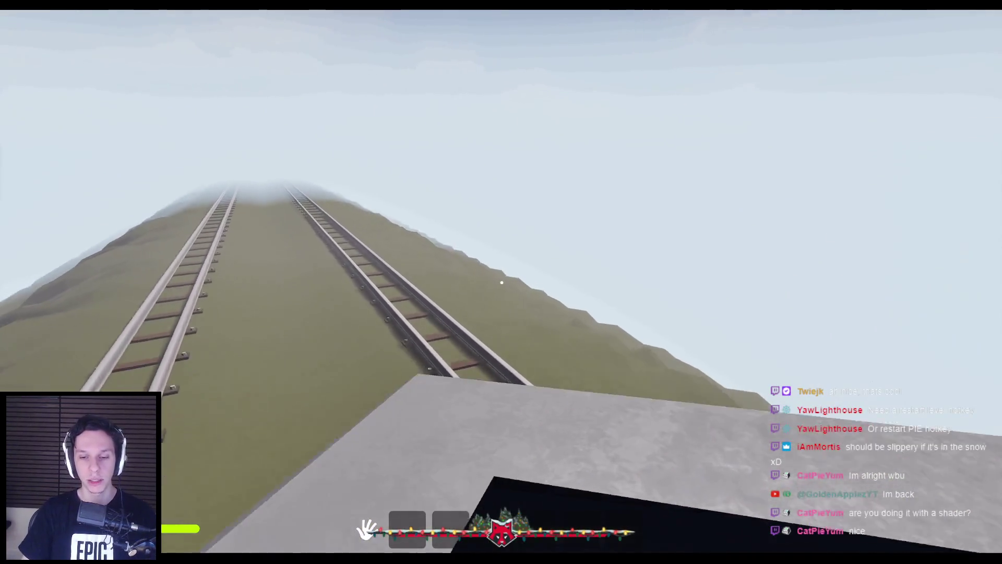
pyautogui.press('space')
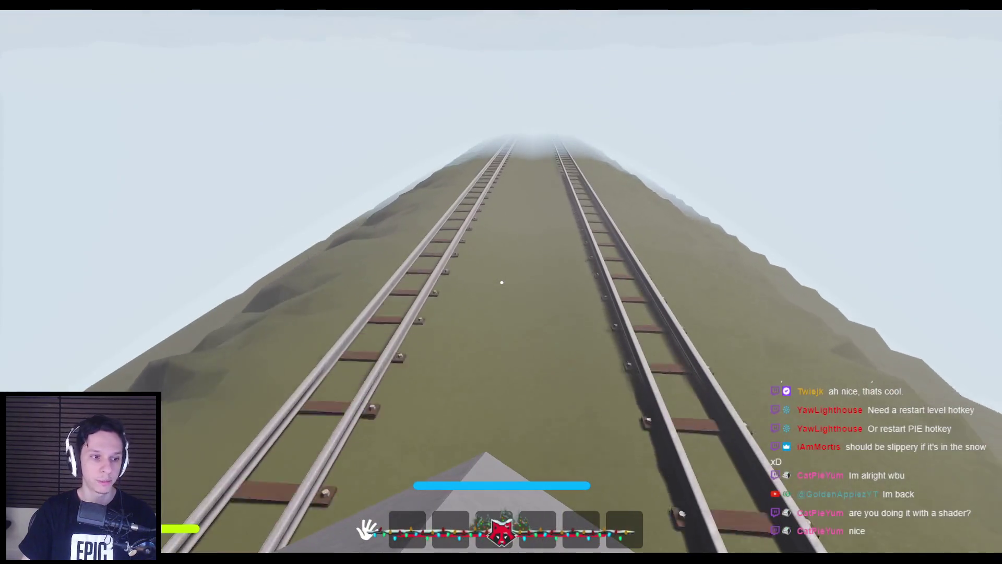
pyautogui.press('Escape')
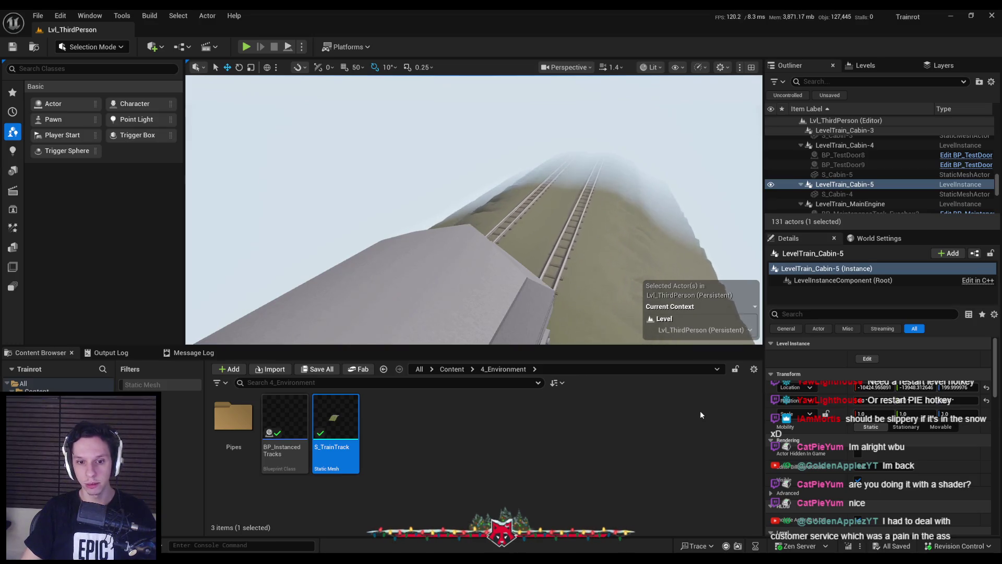
# Switch to Blender, save the blend file, close the side panel, and orbit to an oblique track view.
pyautogui.hotkey('alt', 'Tab')
pyautogui.scroll(-5, 455, 275)
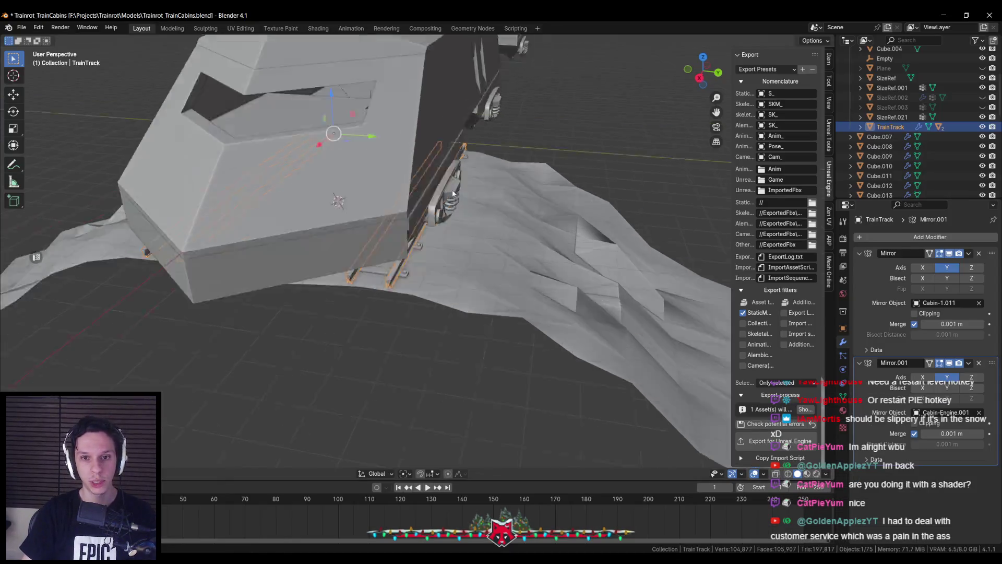
pyautogui.hotkey('ctrl', 's')
pyautogui.press('n')
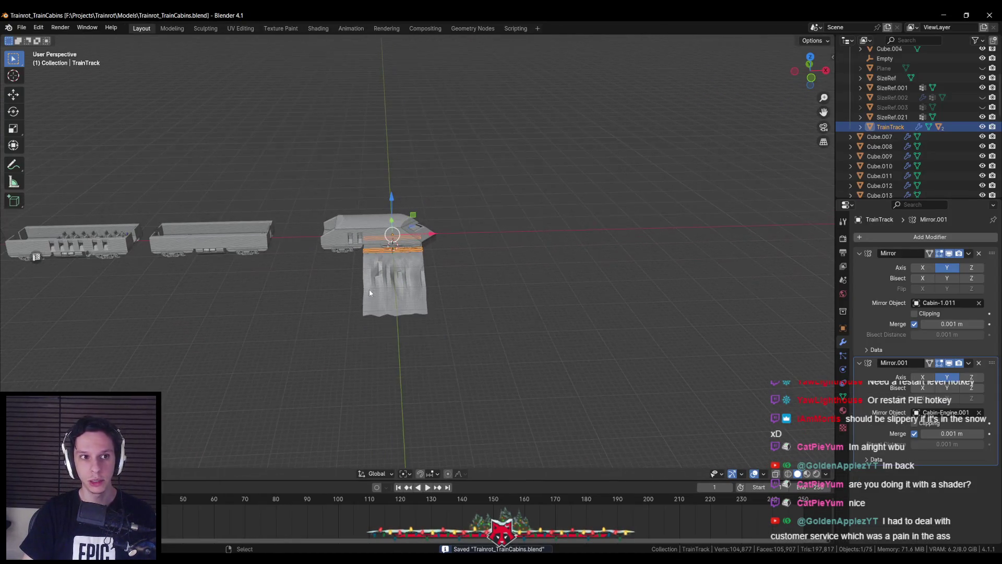
pyautogui.scroll(3, 368, 289)
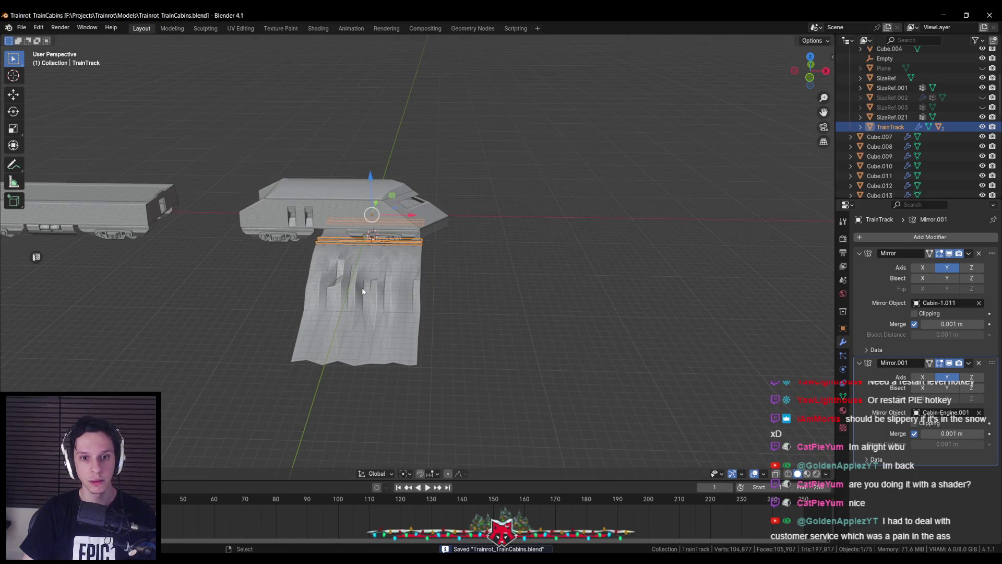
pyautogui.moveTo(363, 290); pyautogui.dragTo(358, 319)
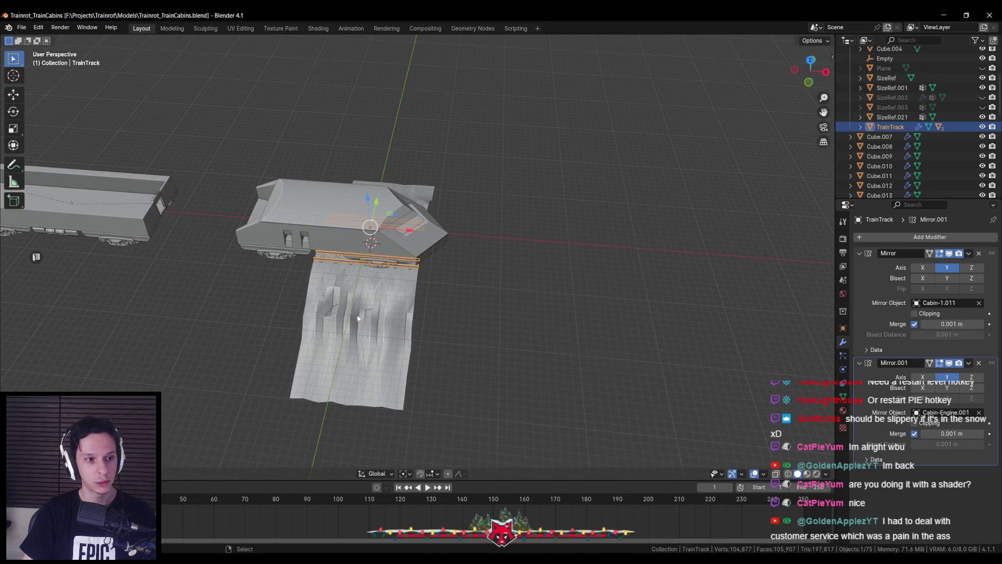
pyautogui.scroll(-3, 358, 318)
pyautogui.scroll(4, 359, 303)
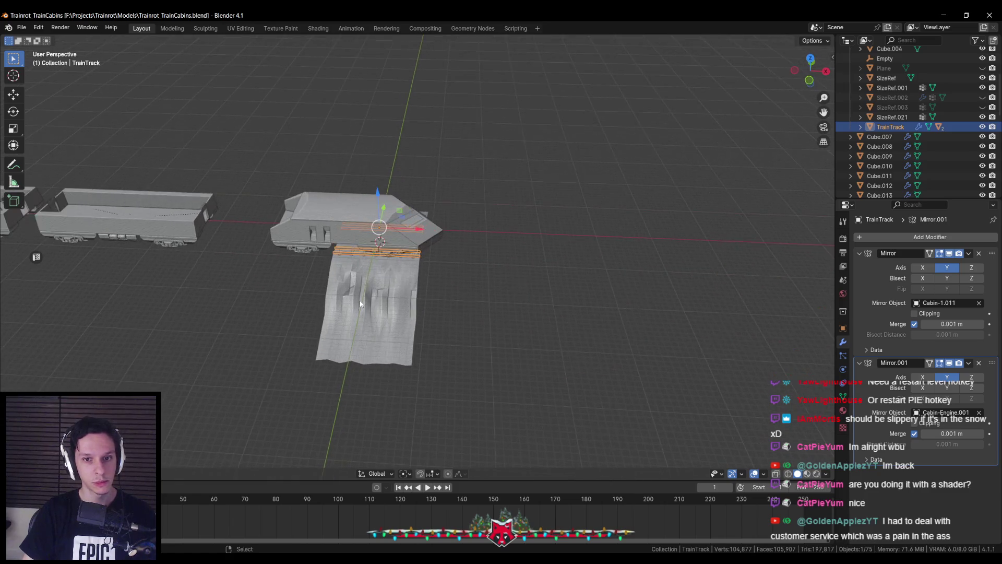
pyautogui.scroll(-3, 360, 304)
pyautogui.scroll(3, 360, 302)
pyautogui.moveTo(361, 301)
pyautogui.mouseDown()
pyautogui.moveTo(471, 282)
pyautogui.moveTo(410, 284)
pyautogui.mouseUp()
# Add a new cylinder via F3 search and rotate it 90° around the cabin.
pyautogui.press('F3')
pyautogui.write('cylinde')
pyautogui.press('Return')
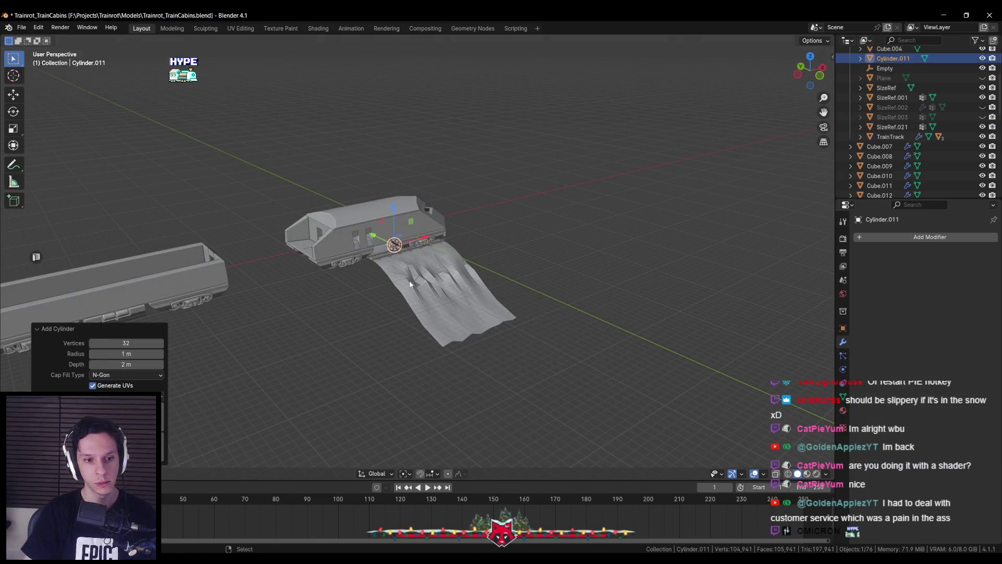
pyautogui.scroll(5, 346, 277)
pyautogui.moveTo(384, 246); pyautogui.dragTo(480, 222)
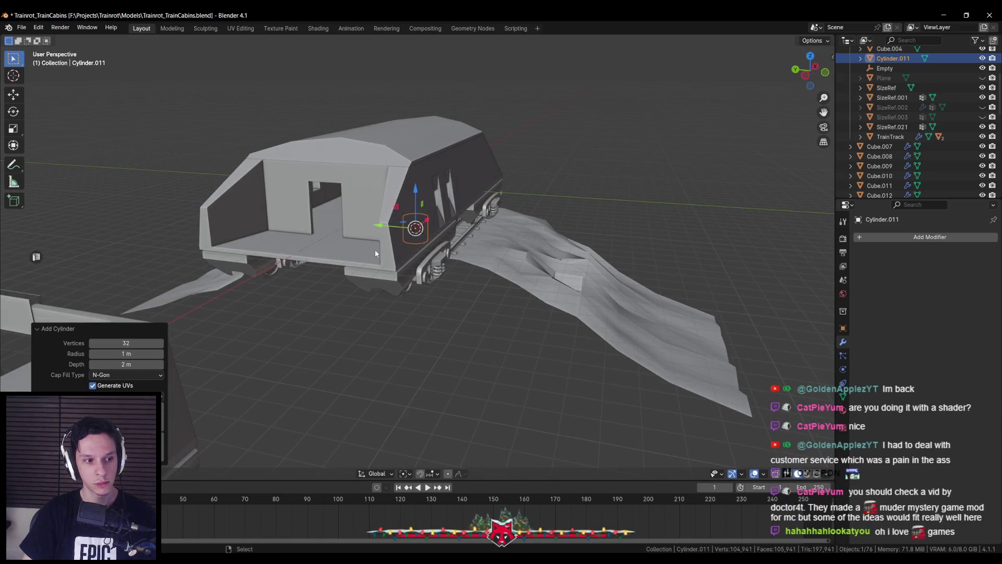
pyautogui.moveTo(375, 253); pyautogui.dragTo(478, 227)
pyautogui.press('r')
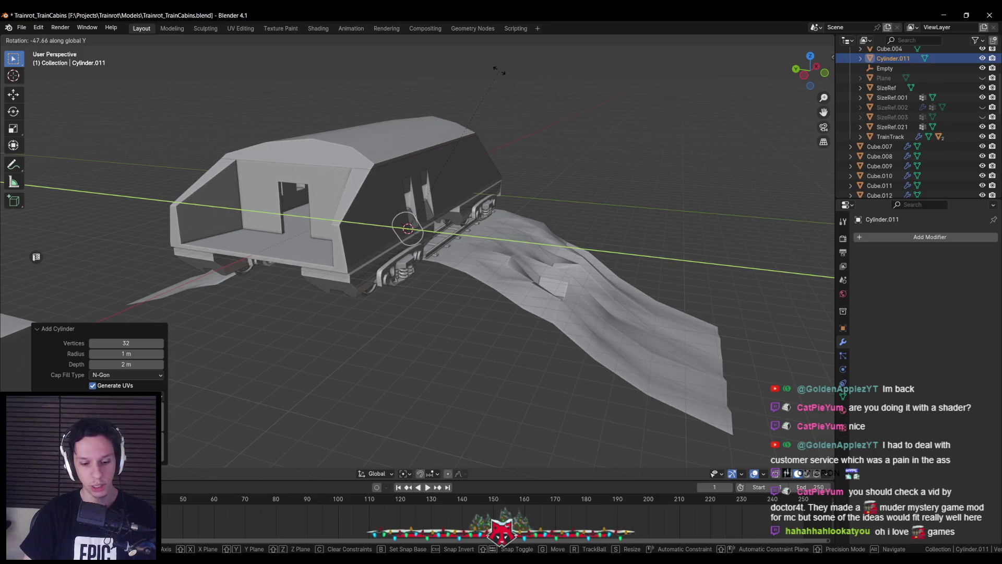
pyautogui.click(495, 70)
# Scale the cylinder to enclose the cabin, check it in wireframe, and enlarge it to about 1.02.
pyautogui.moveTo(495, 70); pyautogui.dragTo(422, 162)
pyautogui.press('s')
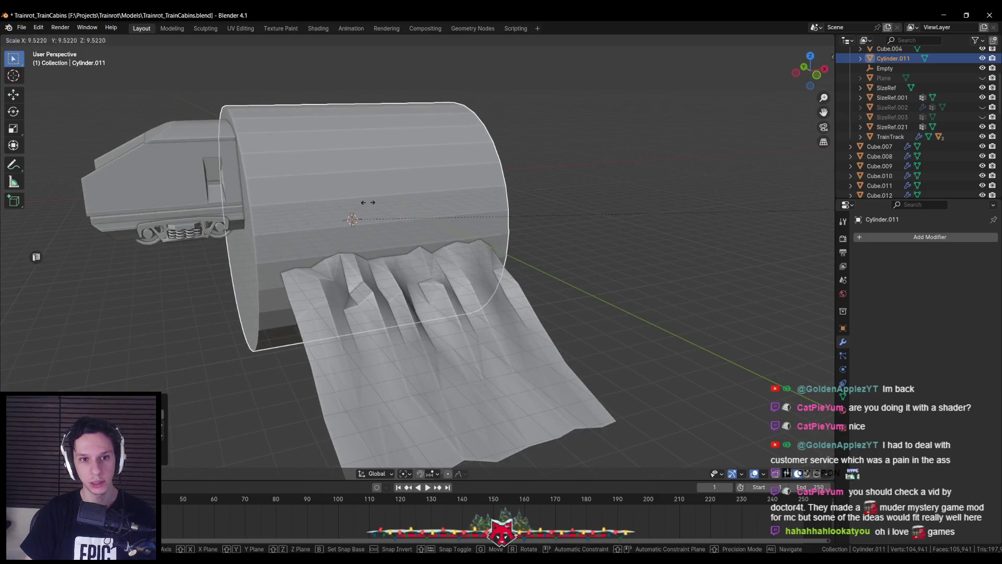
pyautogui.click(436, 205)
pyautogui.moveTo(380, 215)
pyautogui.mouseDown()
pyautogui.moveTo(596, 228)
pyautogui.moveTo(584, 233)
pyautogui.moveTo(690, 253)
pyautogui.moveTo(681, 269)
pyautogui.mouseUp()
pyautogui.press('s')
pyautogui.click(595, 225)
pyautogui.hotkey('shift', 'z')
pyautogui.hotkey('shift', 'z')
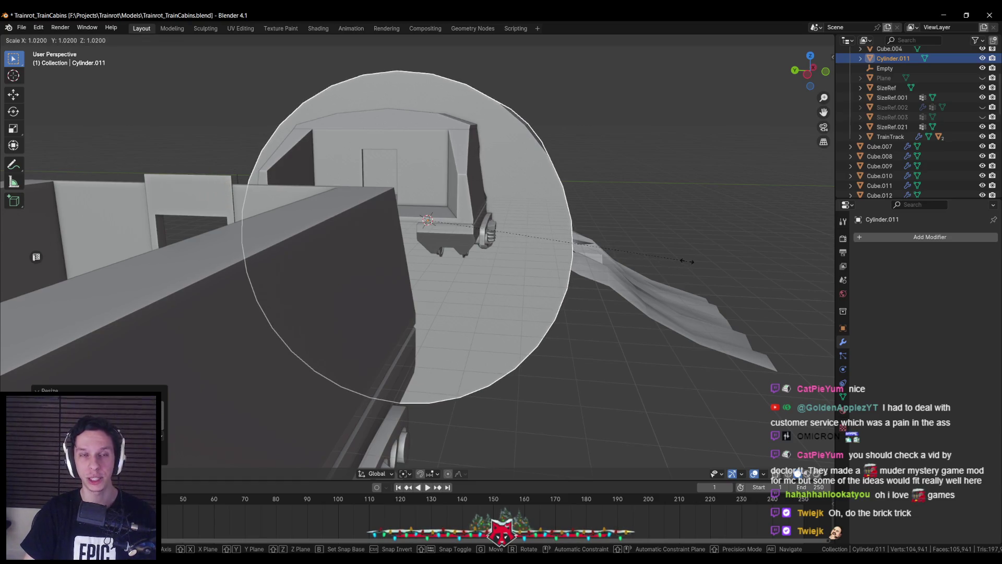
pyautogui.click(688, 263)
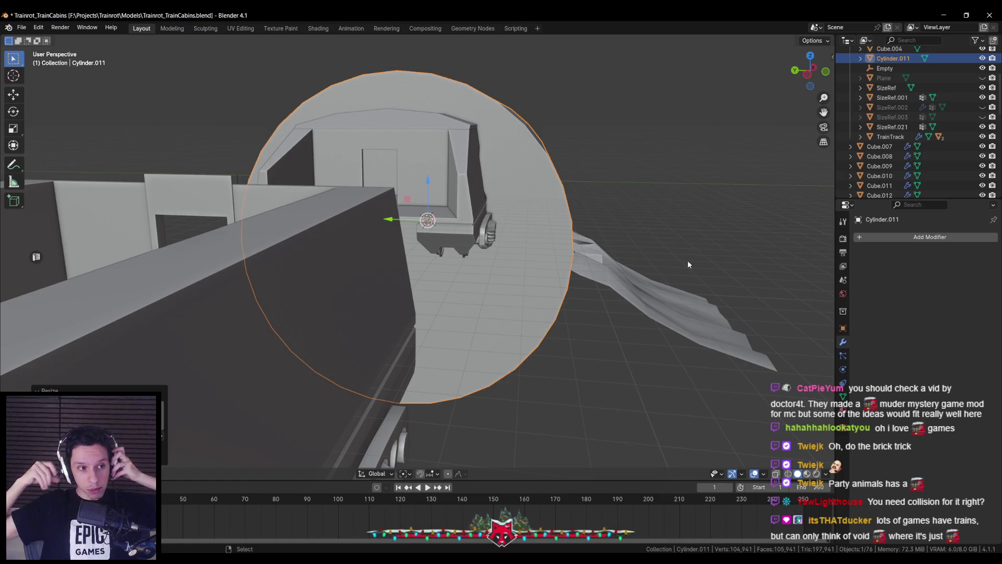
# In Edit Mode side view with X-ray, box-select and delete the cylinder's lower vertices.
pyautogui.moveTo(657, 233)
pyautogui.mouseDown()
pyautogui.moveTo(531, 169)
pyautogui.moveTo(470, 202)
pyautogui.moveTo(422, 256)
pyautogui.moveTo(459, 250)
pyautogui.moveTo(401, 260)
pyautogui.moveTo(465, 264)
pyautogui.mouseUp()
pyautogui.scroll(3, 440, 252)
pyautogui.scroll(-1, 462, 245)
pyautogui.press('Tab')
pyautogui.hotkey('alt', 'z')
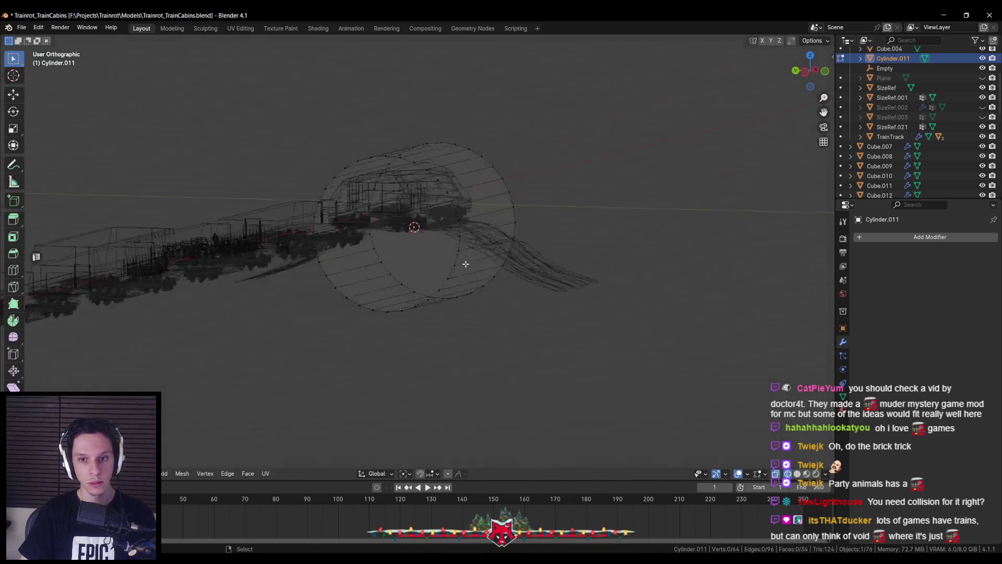
pyautogui.press('KP_1')
pyautogui.press('KP_3')
pyautogui.scroll(1, 465, 264)
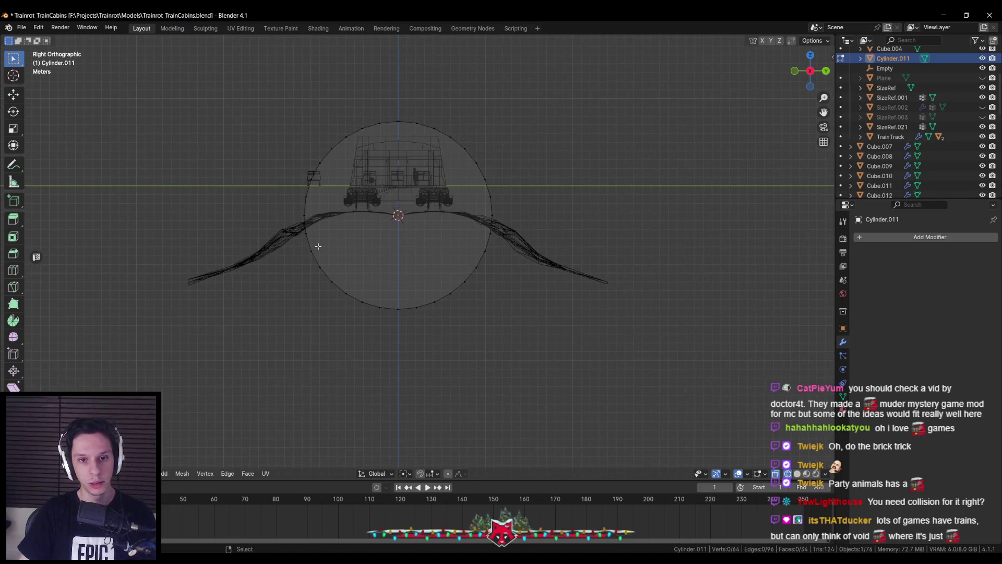
pyautogui.moveTo(302, 232); pyautogui.dragTo(527, 334)
pyautogui.press('x')
pyautogui.click(488, 263)
# Return to Object Mode and shrink the resulting arch over the cabin.
pyautogui.hotkey('alt', 'z')
pyautogui.moveTo(367, 263)
pyautogui.mouseDown()
pyautogui.moveTo(479, 293)
pyautogui.moveTo(494, 260)
pyautogui.moveTo(611, 255)
pyautogui.mouseUp()
pyautogui.press('Tab')
pyautogui.press('s')
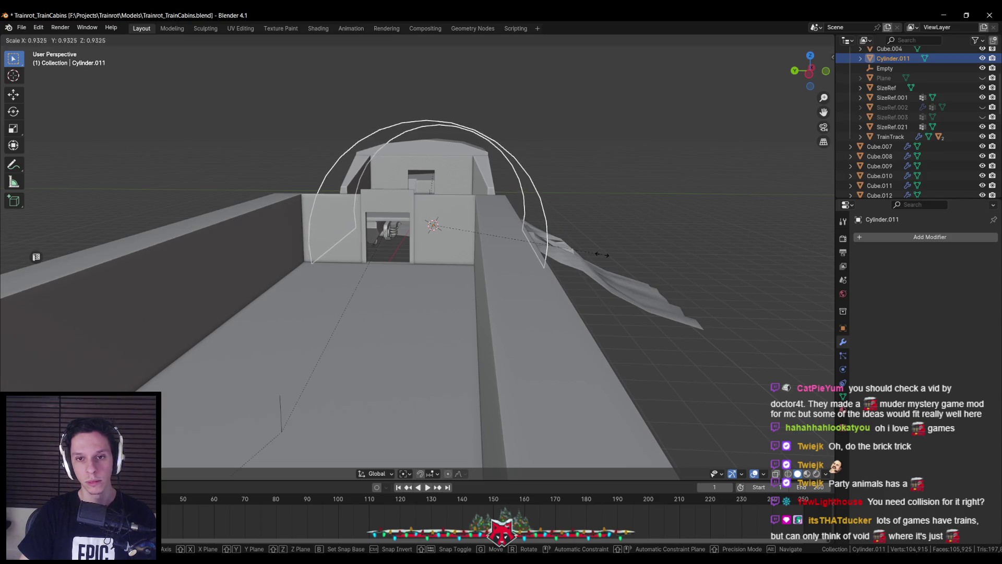
pyautogui.click(595, 256)
pyautogui.moveTo(595, 256)
pyautogui.mouseDown()
pyautogui.moveTo(572, 298)
pyautogui.moveTo(494, 301)
pyautogui.moveTo(643, 299)
pyautogui.mouseUp()
pyautogui.scroll(-5, 517, 298)
# Unhide the reference objects, select SizeRef.003, and raise it vertically.
pyautogui.hotkey('alt', 'h')
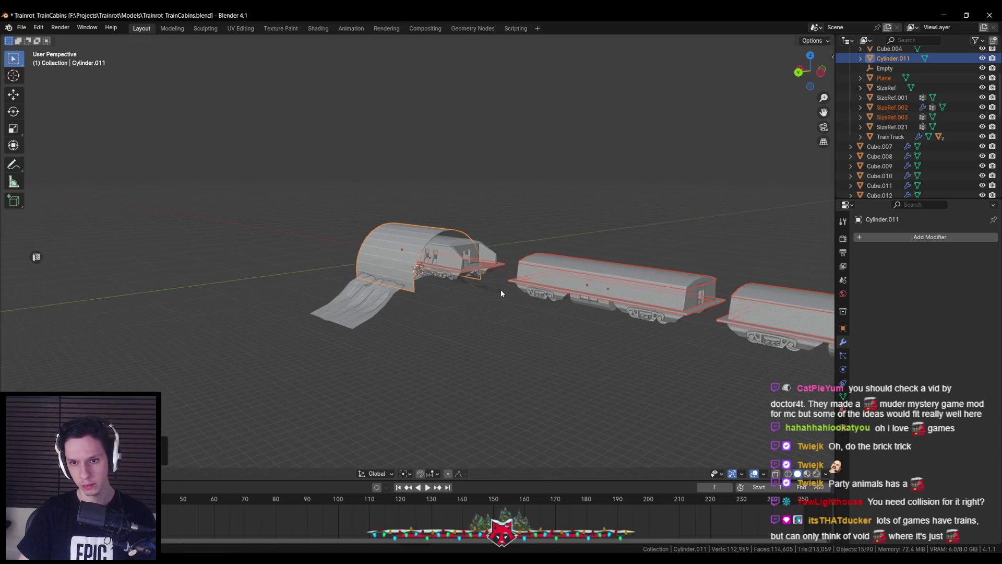
pyautogui.hotkey('shift', 'z')
pyautogui.scroll(5, 362, 233)
pyautogui.click(362, 233)
pyautogui.hotkey('shift', 'z')
pyautogui.press('g')
pyautogui.press('z')
pyautogui.click(331, 163)
# Slide SizeRef.003 along the track, lower it onto the cabin roof, then select the arch cylinder.
pyautogui.press('g')
pyautogui.moveTo(607, 181); pyautogui.dragTo(534, 183)
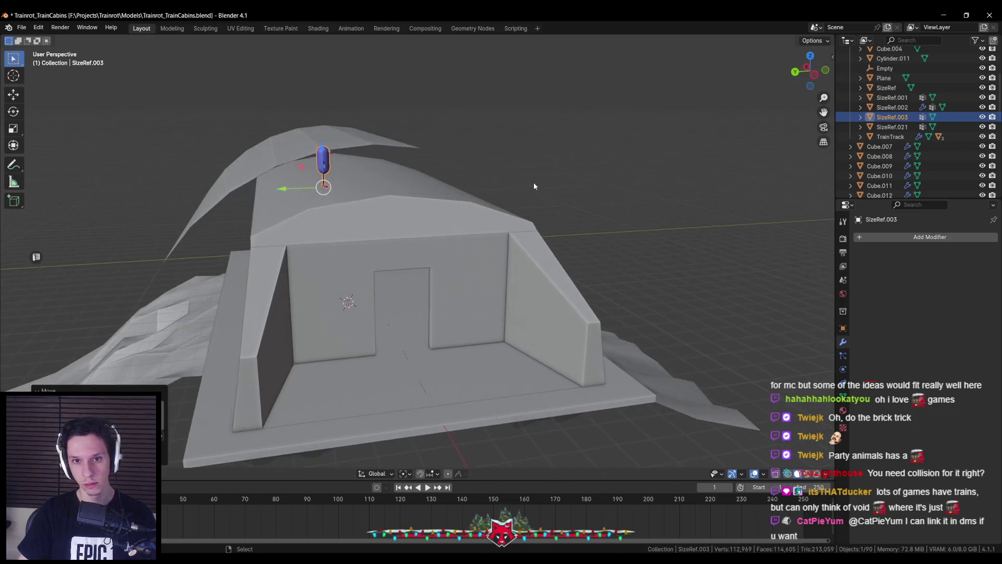
pyautogui.press('y')
pyautogui.click(337, 185)
pyautogui.moveTo(337, 186)
pyautogui.mouseDown()
pyautogui.moveTo(369, 176)
pyautogui.moveTo(346, 189)
pyautogui.moveTo(439, 195)
pyautogui.moveTo(381, 192)
pyautogui.moveTo(402, 222)
pyautogui.moveTo(469, 223)
pyautogui.mouseUp()
pyautogui.press('g')
pyautogui.press('z')
pyautogui.click(379, 192)
pyautogui.click(469, 223)
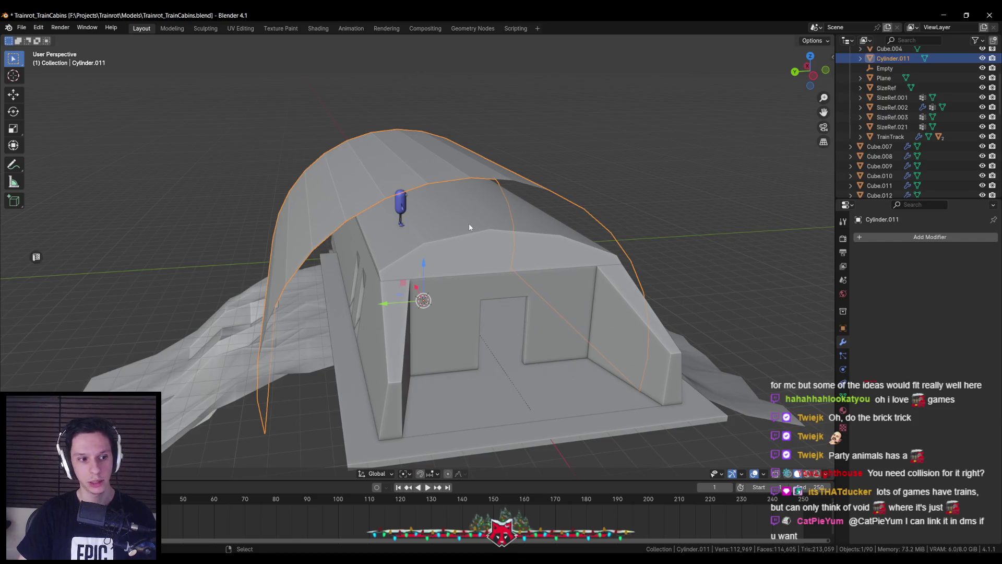
pyautogui.click(889, 236)
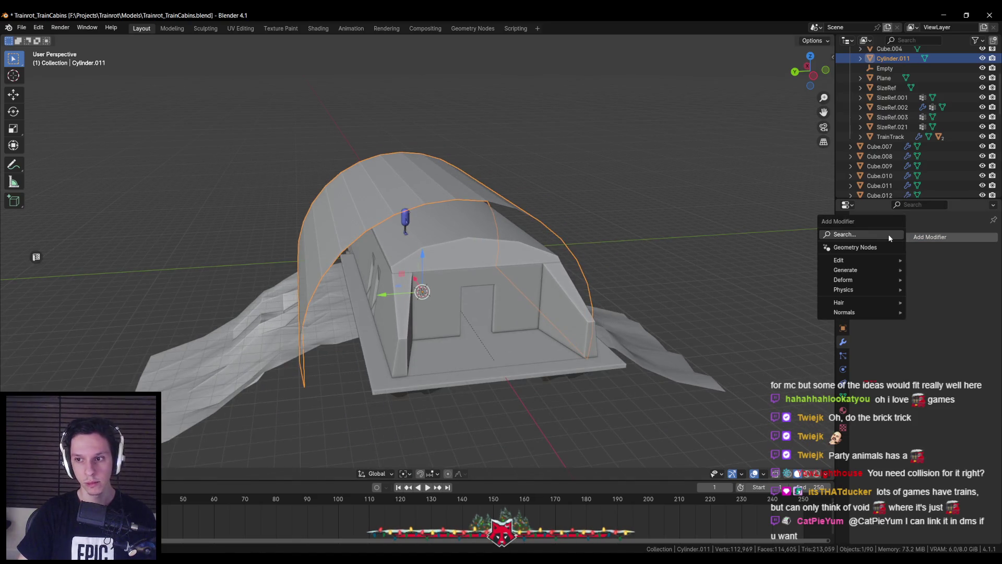
# Add a Solidify modifier to the arch with -2.22 m thickness and Even Thickness on.
pyautogui.write('soli')
pyautogui.click(877, 252)
pyautogui.rightClick(605, 277)
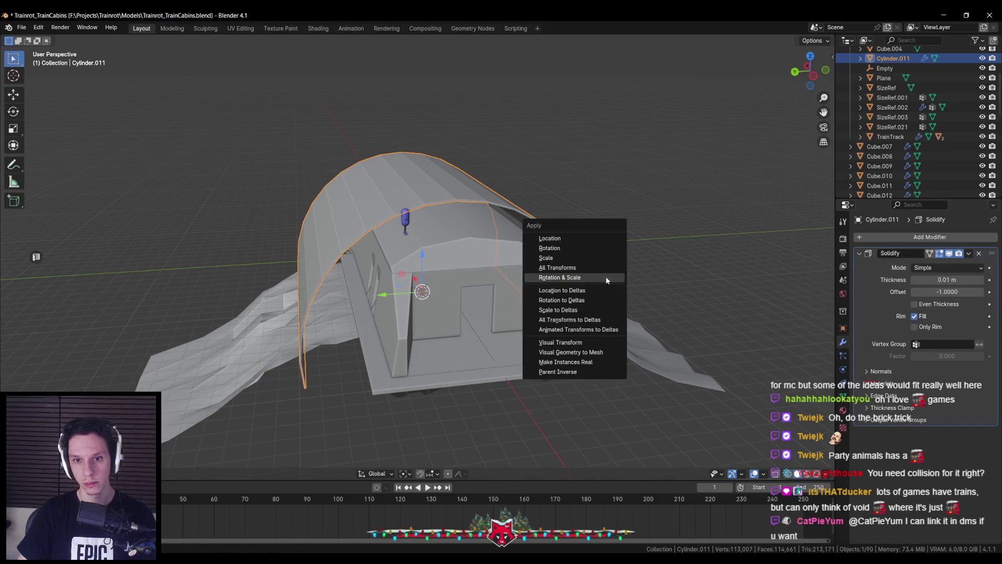
pyautogui.moveTo(948, 280); pyautogui.dragTo(911, 280)
pyautogui.moveTo(579, 269); pyautogui.dragTo(609, 252)
pyautogui.click(916, 304)
# Orbit beneath the cabin to inspect the bogies and springs inside the thickened arch.
pyautogui.moveTo(554, 313); pyautogui.dragTo(563, 297)
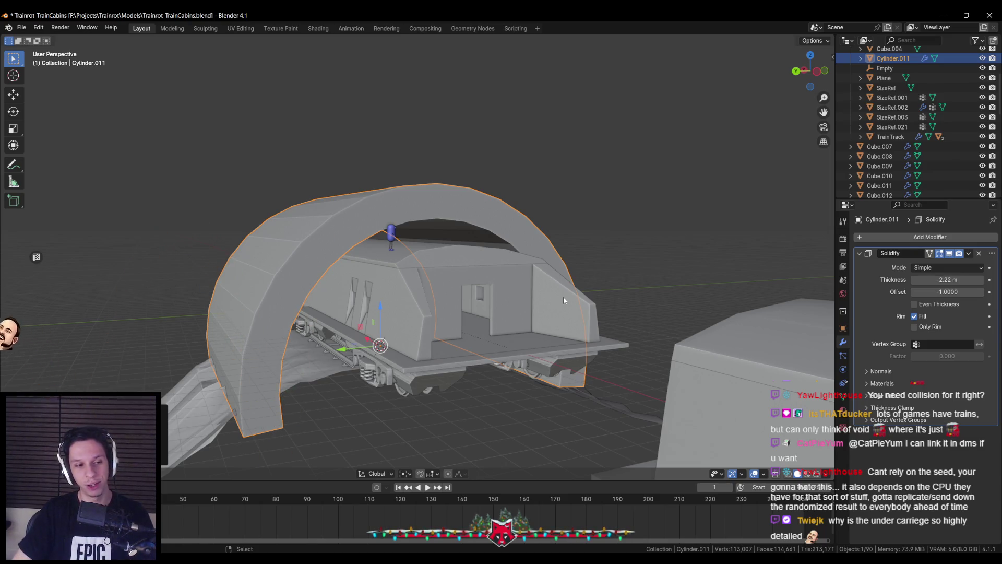
pyautogui.moveTo(524, 293)
pyautogui.mouseDown()
pyautogui.moveTo(498, 331)
pyautogui.moveTo(459, 347)
pyautogui.mouseUp()
pyautogui.scroll(5, 447, 353)
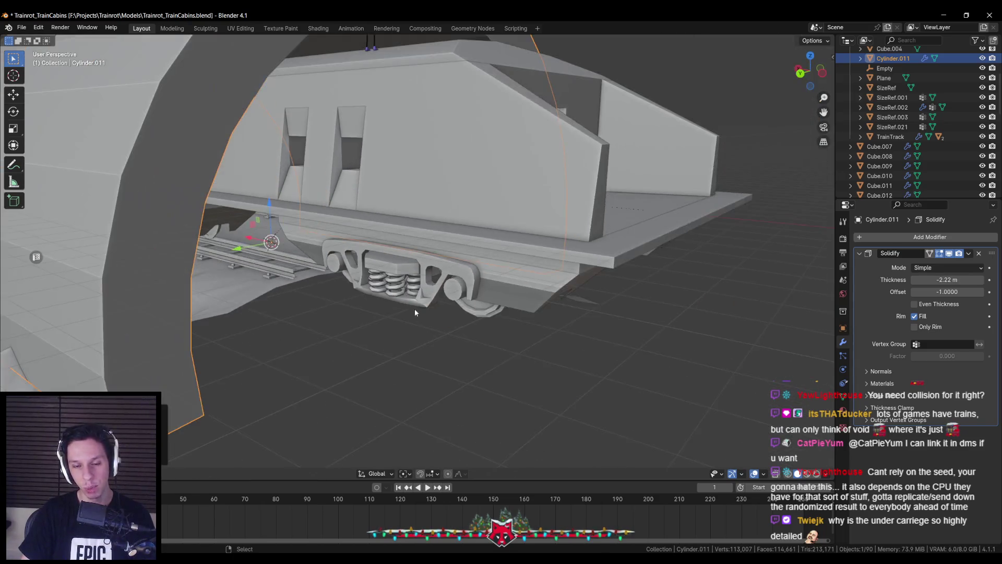
pyautogui.moveTo(415, 312)
pyautogui.mouseDown()
pyautogui.moveTo(540, 282)
pyautogui.moveTo(488, 291)
pyautogui.moveTo(486, 302)
pyautogui.moveTo(528, 282)
pyautogui.mouseUp()
pyautogui.scroll(-3, 540, 282)
pyautogui.scroll(-2, 488, 291)
pyautogui.scroll(3, 488, 295)
pyautogui.scroll(3, 527, 282)
pyautogui.scroll(-5, 527, 280)
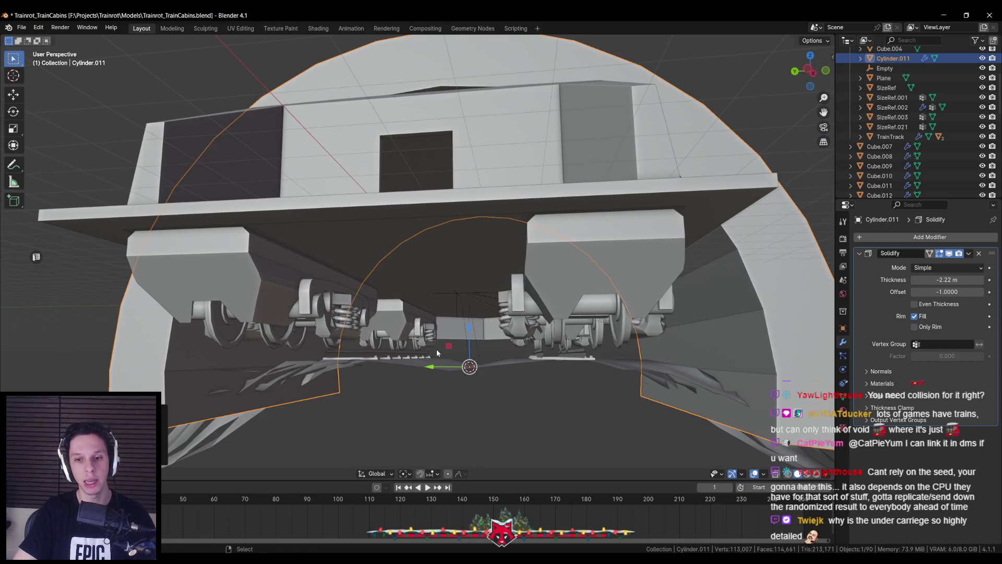
pyautogui.scroll(2, 387, 282)
pyautogui.moveTo(387, 269)
pyautogui.mouseDown()
pyautogui.moveTo(456, 280)
pyautogui.moveTo(414, 359)
pyautogui.mouseUp()
pyautogui.moveTo(222, 365)
pyautogui.mouseDown()
pyautogui.moveTo(469, 292)
pyautogui.moveTo(488, 337)
pyautogui.mouseUp()
pyautogui.moveTo(461, 375)
pyautogui.mouseDown()
pyautogui.moveTo(504, 346)
pyautogui.moveTo(589, 336)
pyautogui.moveTo(432, 345)
pyautogui.moveTo(412, 358)
pyautogui.moveTo(396, 324)
pyautogui.moveTo(356, 325)
pyautogui.mouseUp()
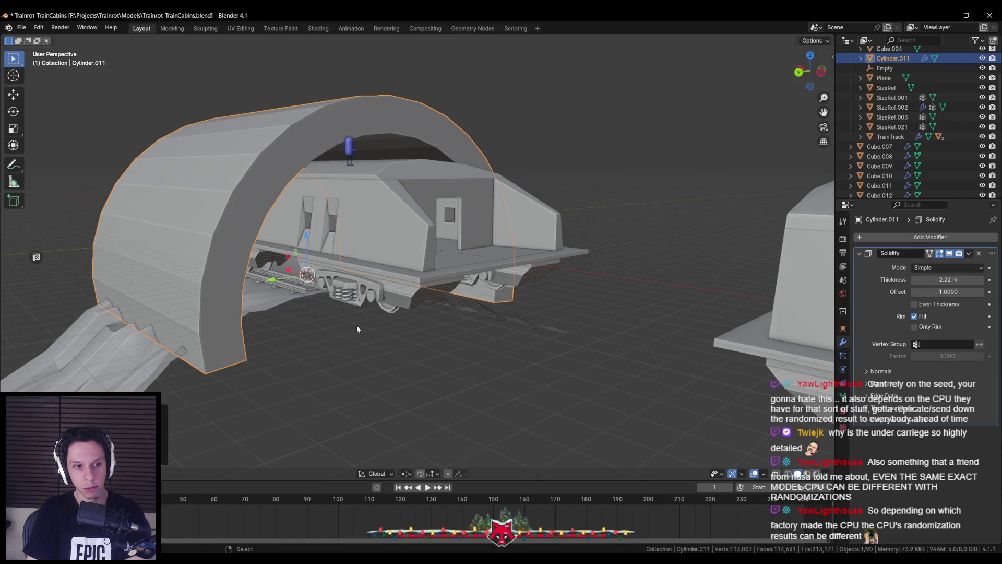
pyautogui.hotkey('alt', 'Tab')
# Check the RunSeed variable in the game state graph, then close BP_TrainrotGameState.
pyautogui.scroll(-2, 493, 283)
pyautogui.moveTo(503, 279); pyautogui.dragTo(307, 161)
pyautogui.click(430, 165)
pyautogui.click(470, 197)
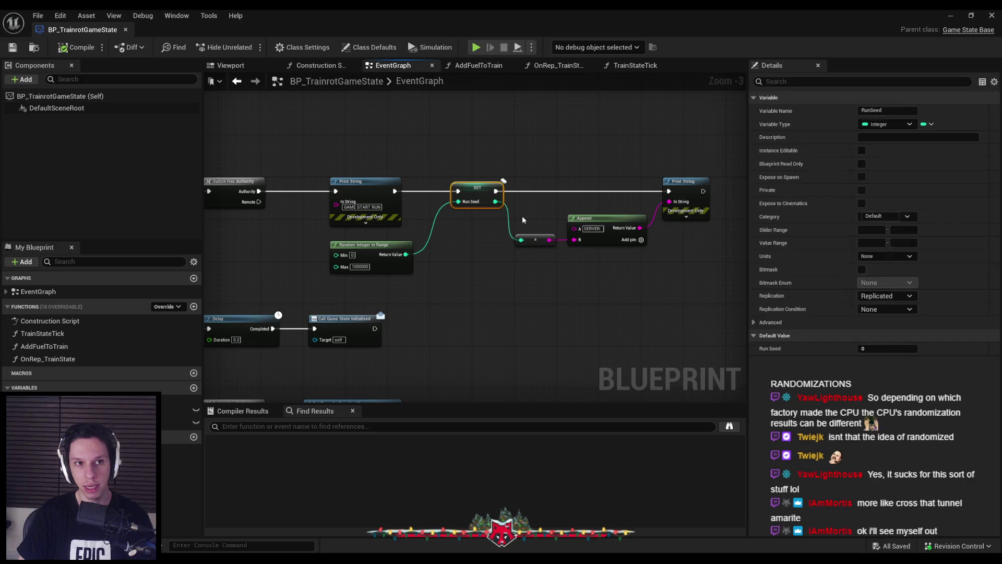
pyautogui.click(439, 167)
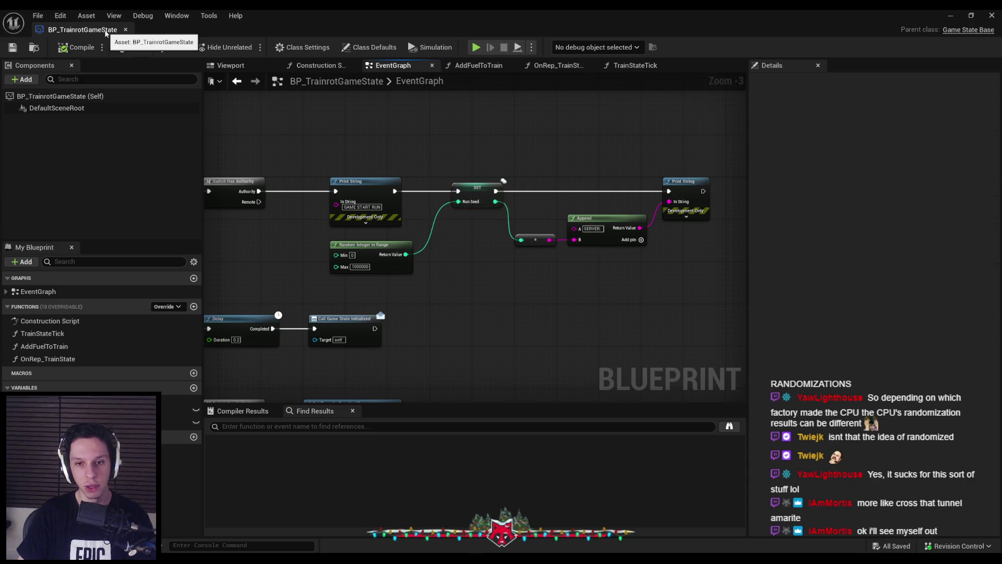
pyautogui.middleClick(105, 33)
pyautogui.doubleClick(641, 413)
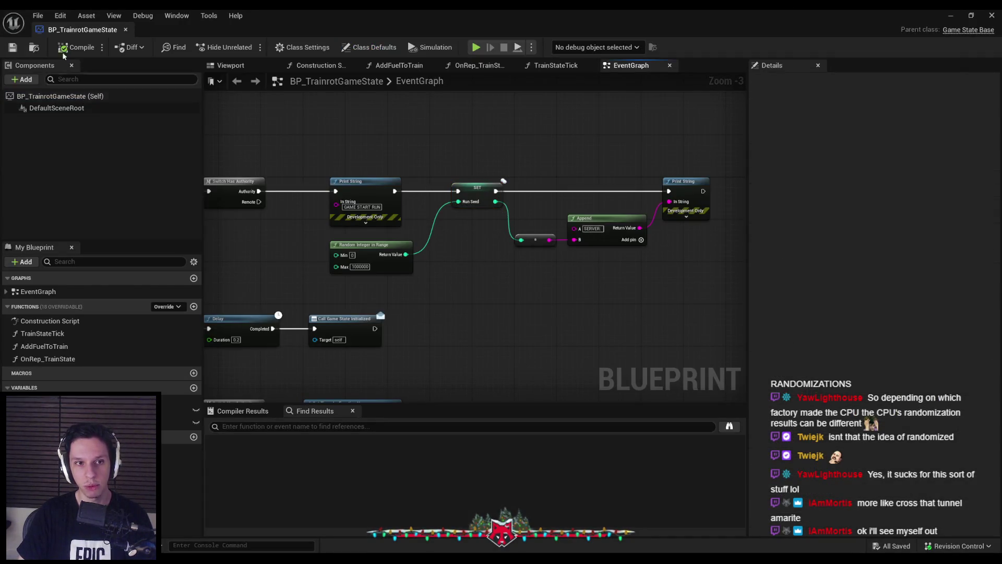
pyautogui.middleClick(79, 30)
# Browse the Content Browser into 0_Core/Train and open BP_Train-MainEngine.
pyautogui.click(558, 446)
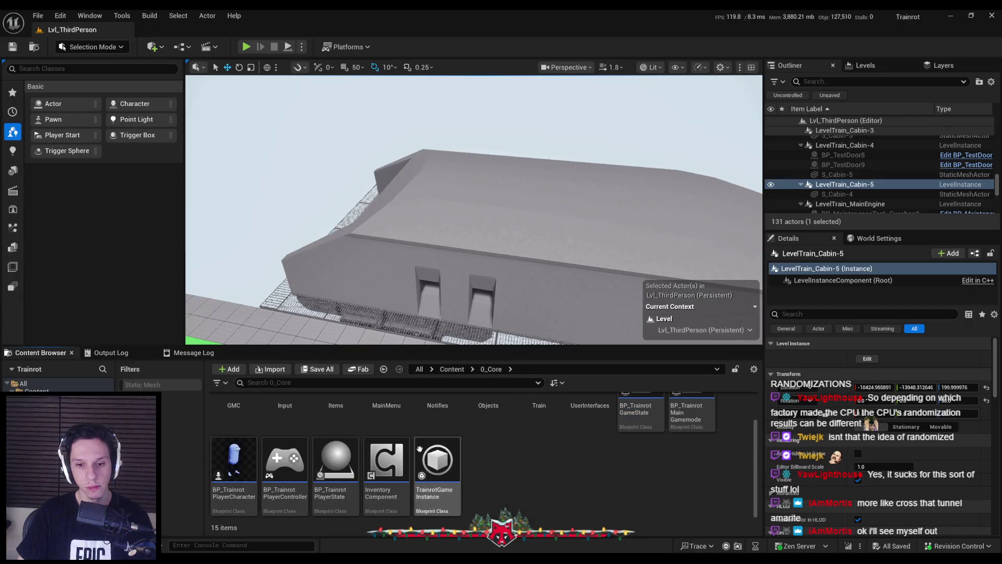
pyautogui.click(460, 219)
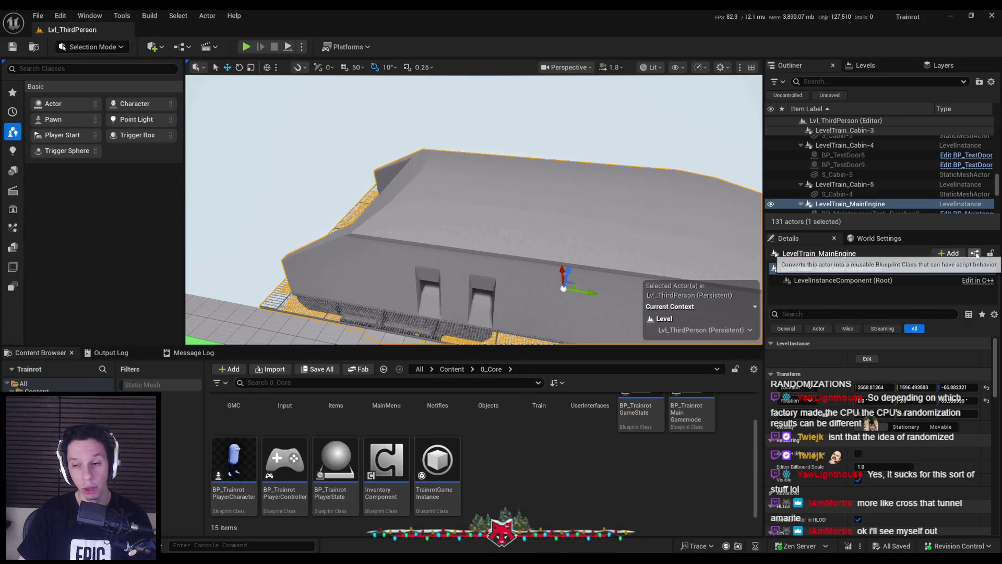
pyautogui.moveTo(427, 281); pyautogui.dragTo(355, 284)
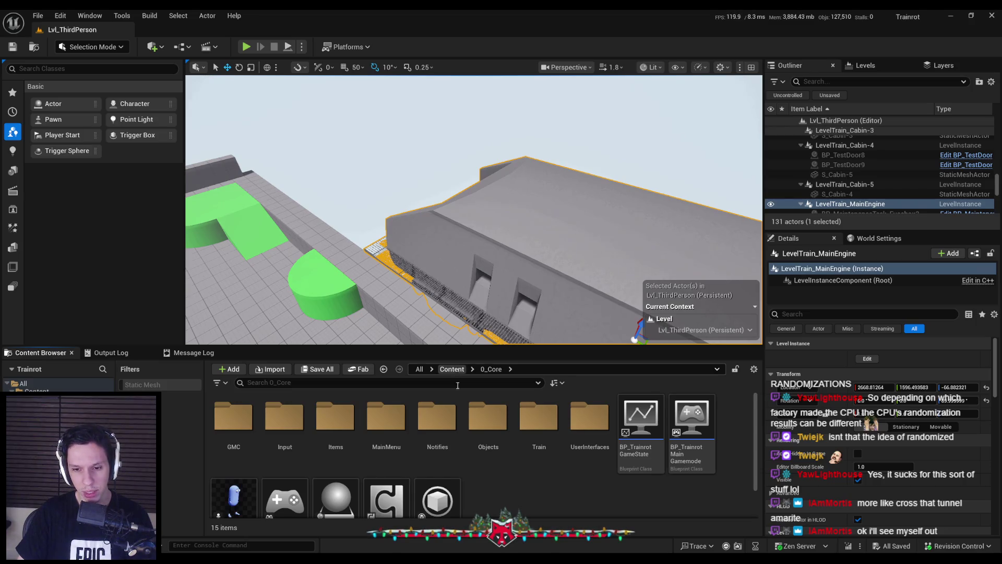
pyautogui.scroll(-2, 441, 413)
pyautogui.moveTo(345, 464)
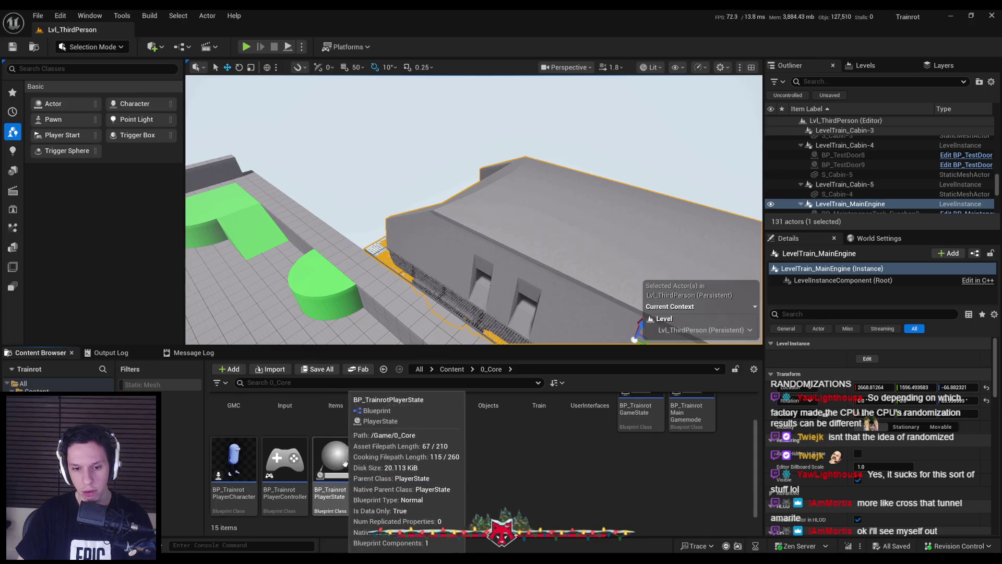
pyautogui.scroll(2, 480, 460)
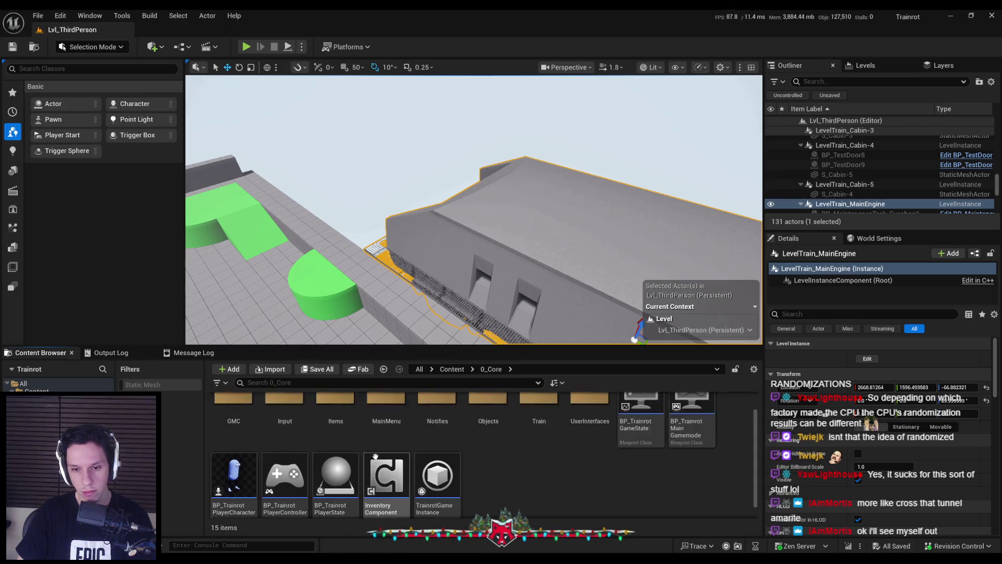
pyautogui.doubleClick(538, 425)
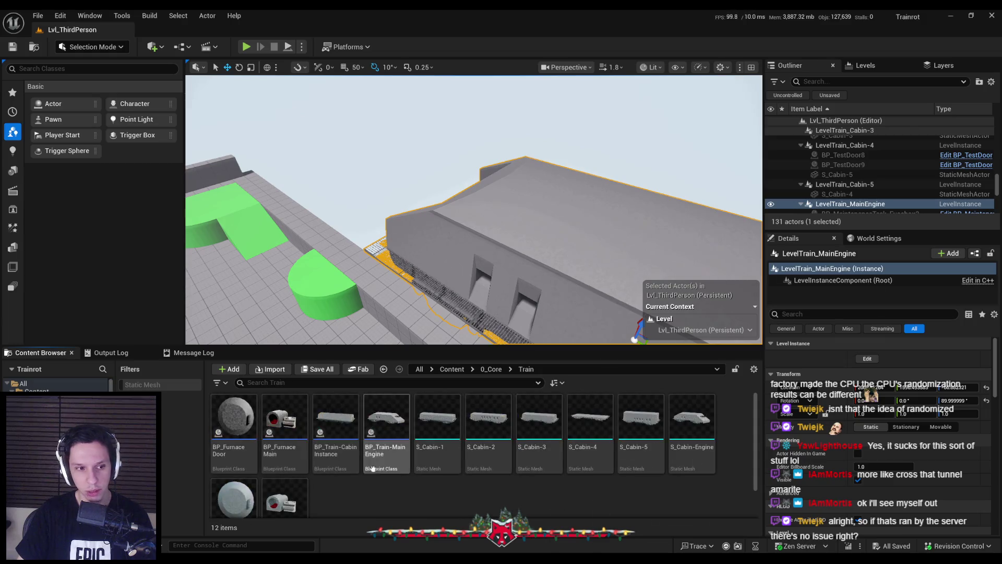
pyautogui.doubleClick(373, 450)
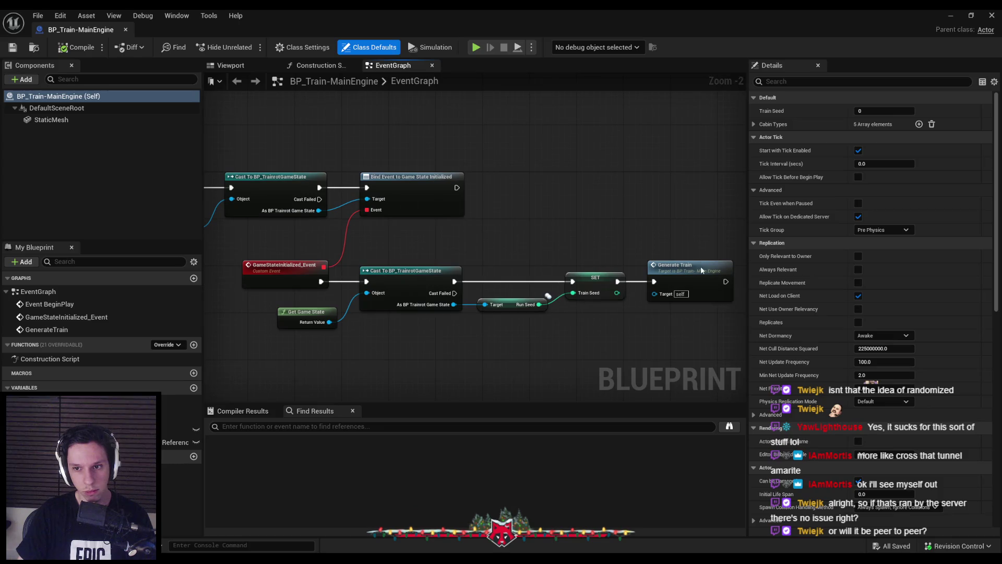
# Inspect the GenerateTrain event logic around the Load Level Instance node.
pyautogui.doubleClick(700, 268)
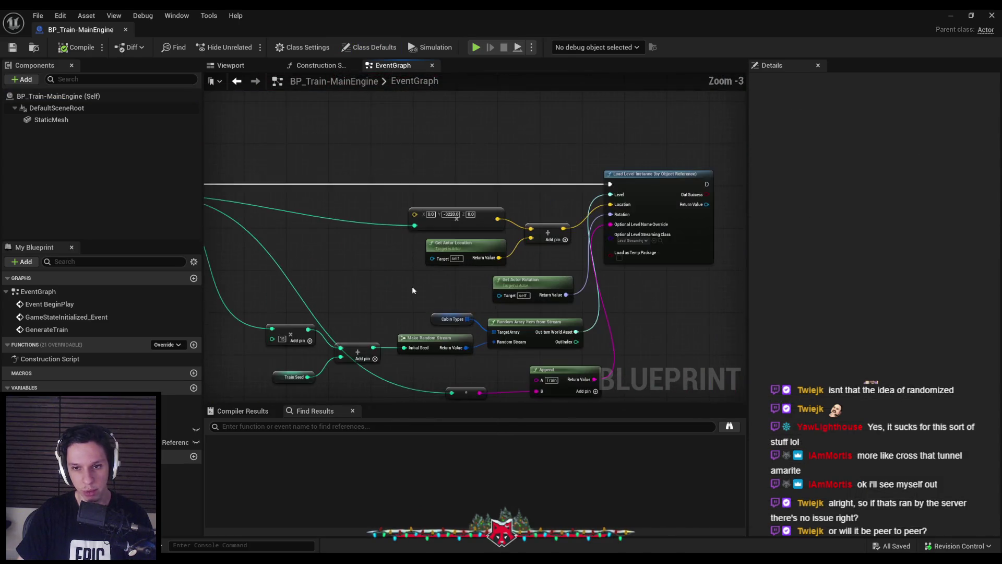
pyautogui.scroll(1, 412, 290)
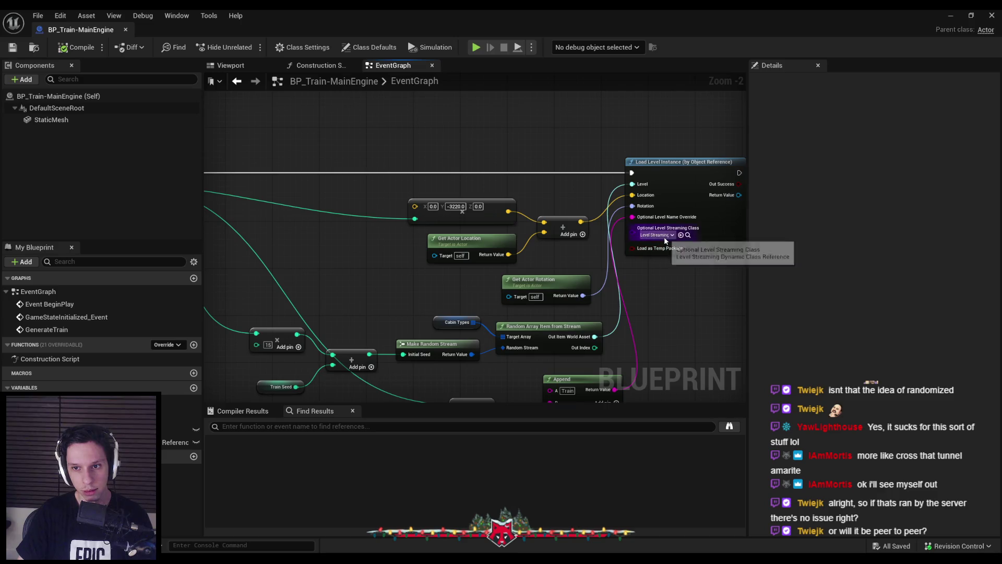
pyautogui.moveTo(557, 286); pyautogui.dragTo(517, 240)
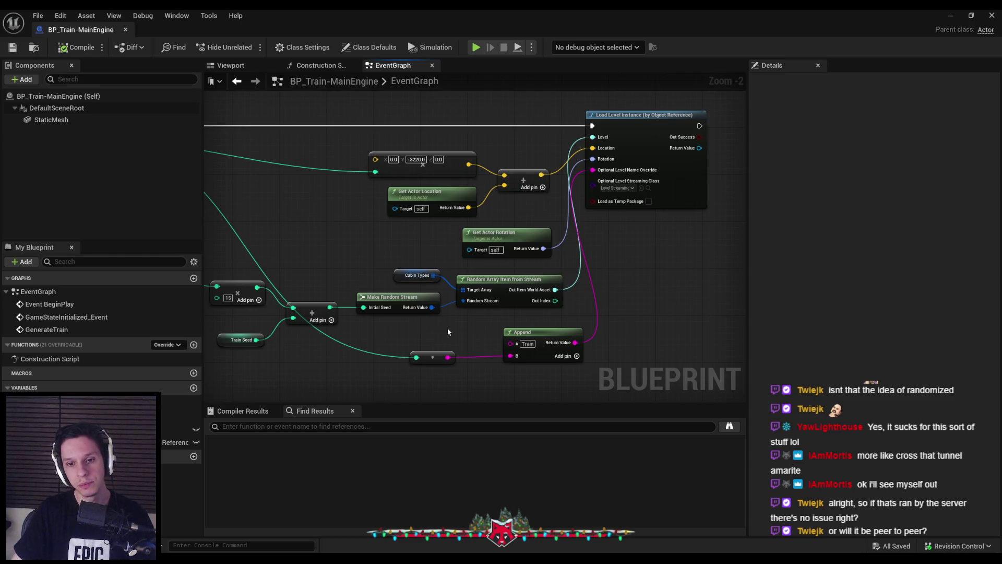
pyautogui.moveTo(423, 330)
pyautogui.mouseDown()
pyautogui.moveTo(547, 371)
pyautogui.moveTo(536, 373)
pyautogui.mouseUp()
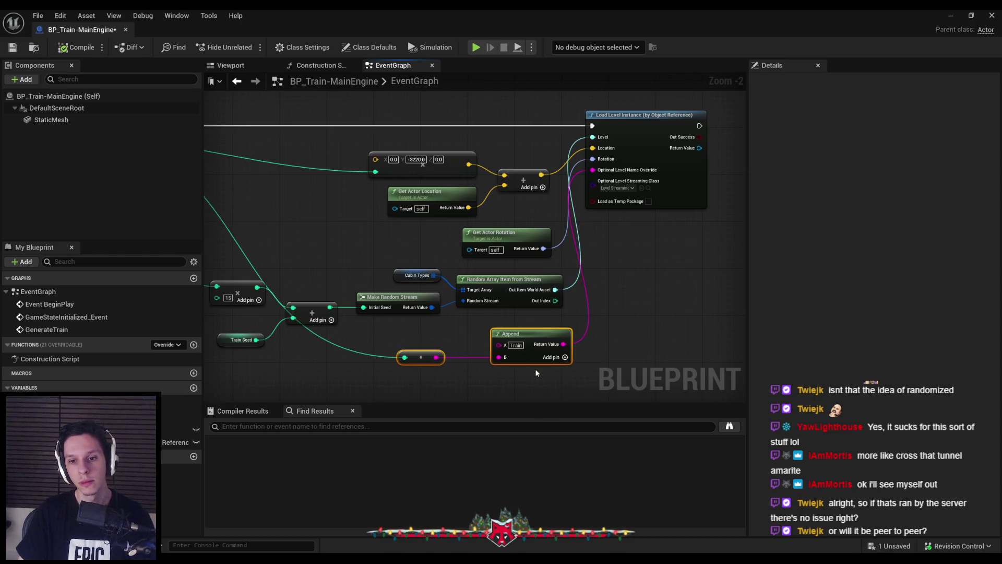
pyautogui.scroll(-1, 616, 209)
pyautogui.rightClick(627, 156)
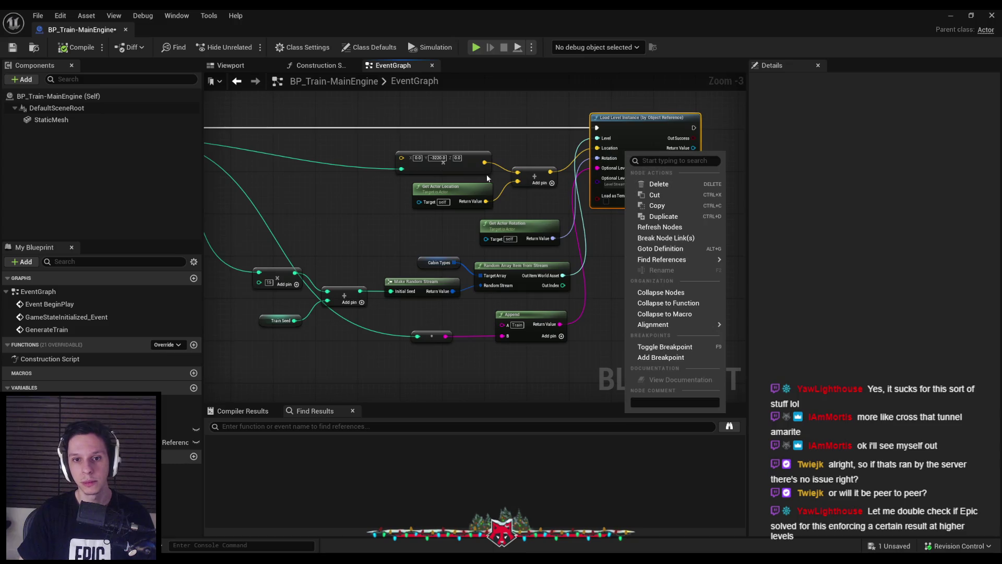
pyautogui.scroll(-1, 505, 219)
# Review the GenerateTrain loop, spawn logic and Train Seed nodes in the EventGraph.
pyautogui.moveTo(302, 215)
pyautogui.mouseDown()
pyautogui.moveTo(354, 228)
pyautogui.moveTo(367, 245)
pyautogui.moveTo(337, 266)
pyautogui.moveTo(329, 260)
pyautogui.mouseUp()
pyautogui.scroll(1, 314, 256)
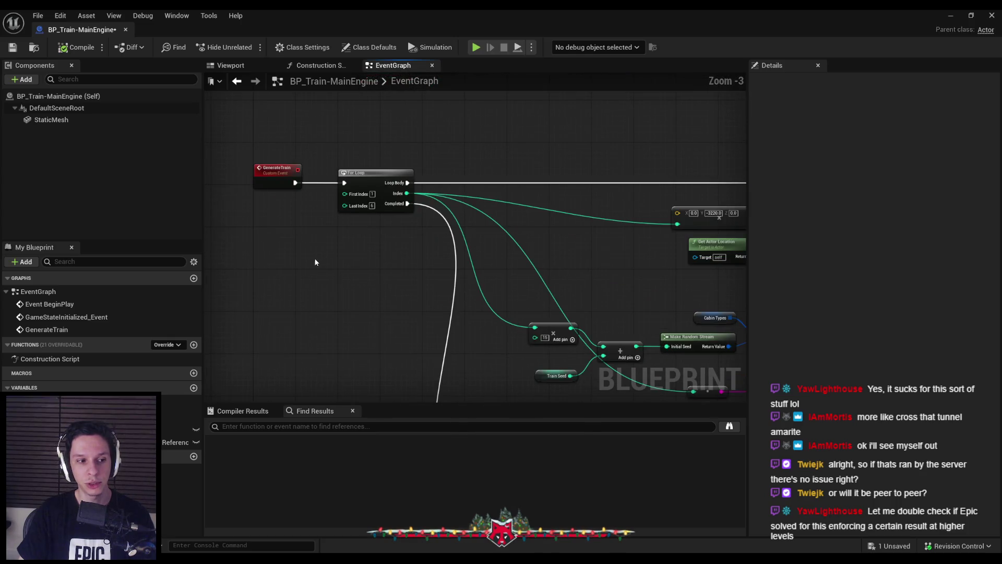
pyautogui.scroll(-1, 325, 249)
pyautogui.scroll(1, 325, 249)
pyautogui.rightClick(287, 177)
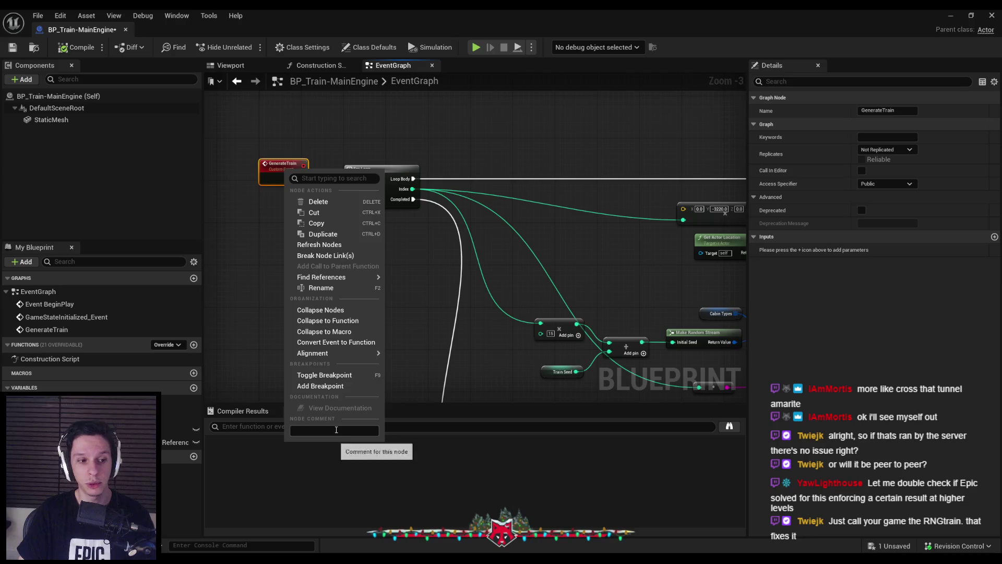
pyautogui.scroll(1, 477, 235)
pyautogui.moveTo(476, 235); pyautogui.dragTo(484, 288)
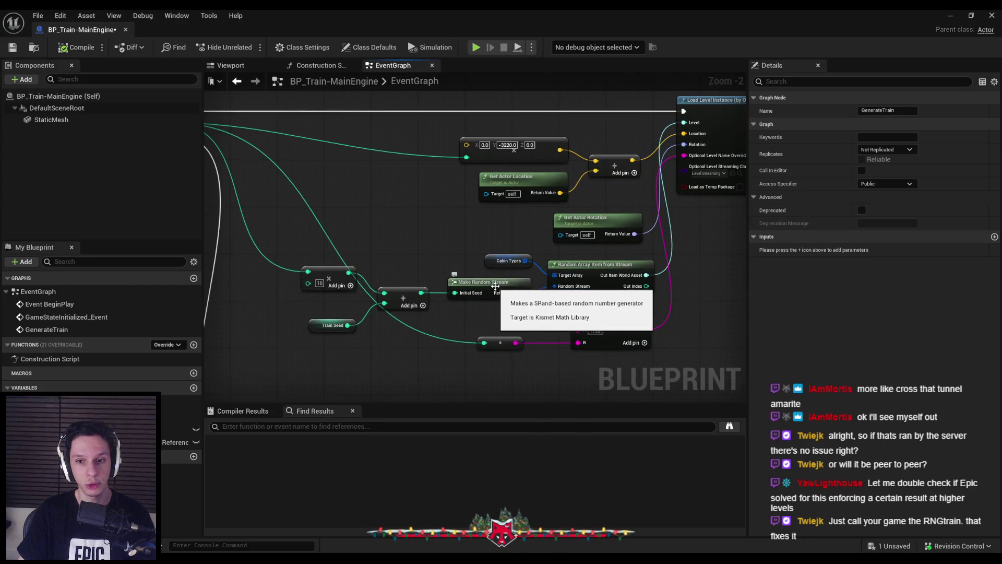
pyautogui.scroll(-2, 491, 283)
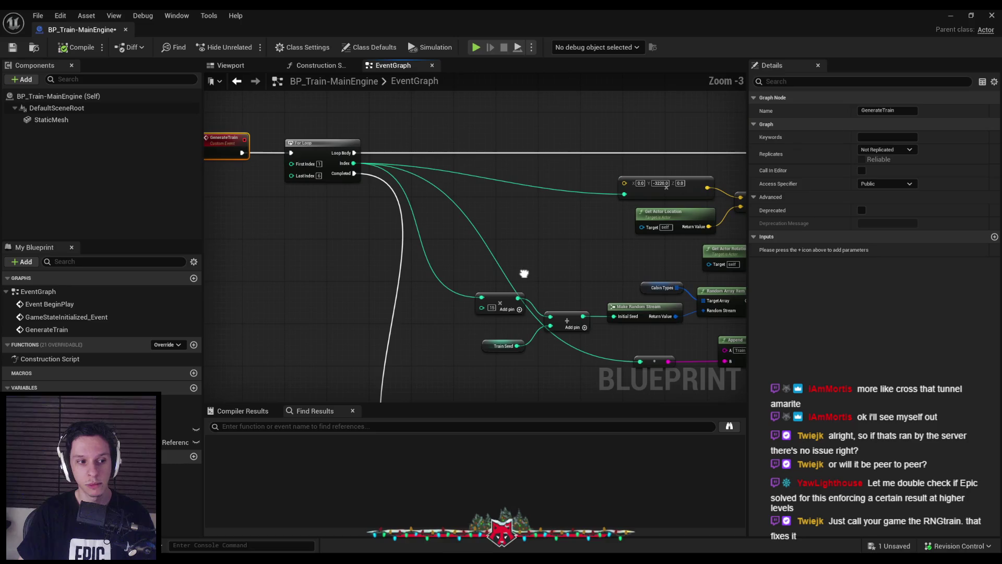
pyautogui.moveTo(522, 273); pyautogui.dragTo(297, 226)
pyautogui.scroll(2, 296, 225)
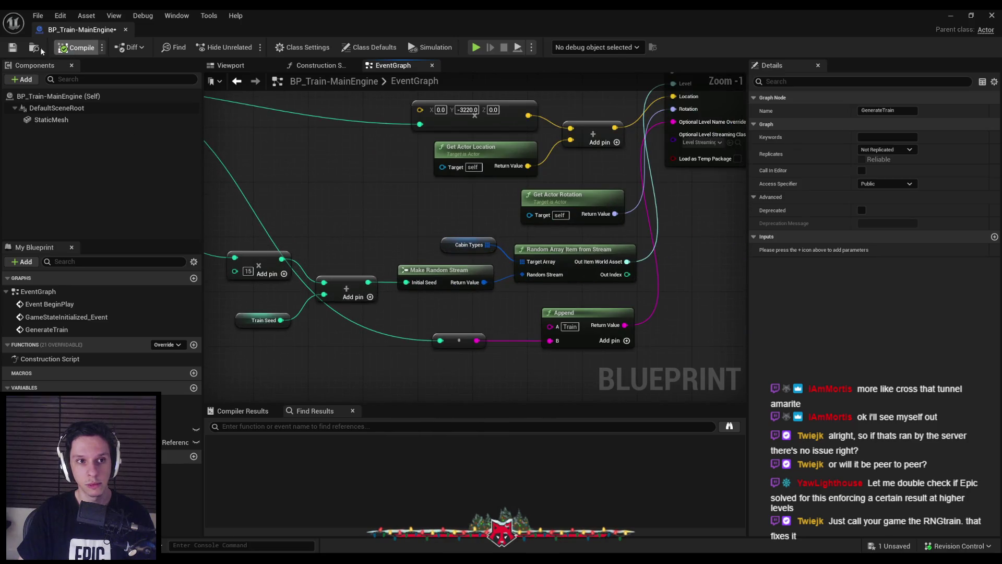
# Save BP_Train-MainEngine, checking out the asset so the status shows All Saved.
pyautogui.click(13, 47)
pyautogui.click(508, 396)
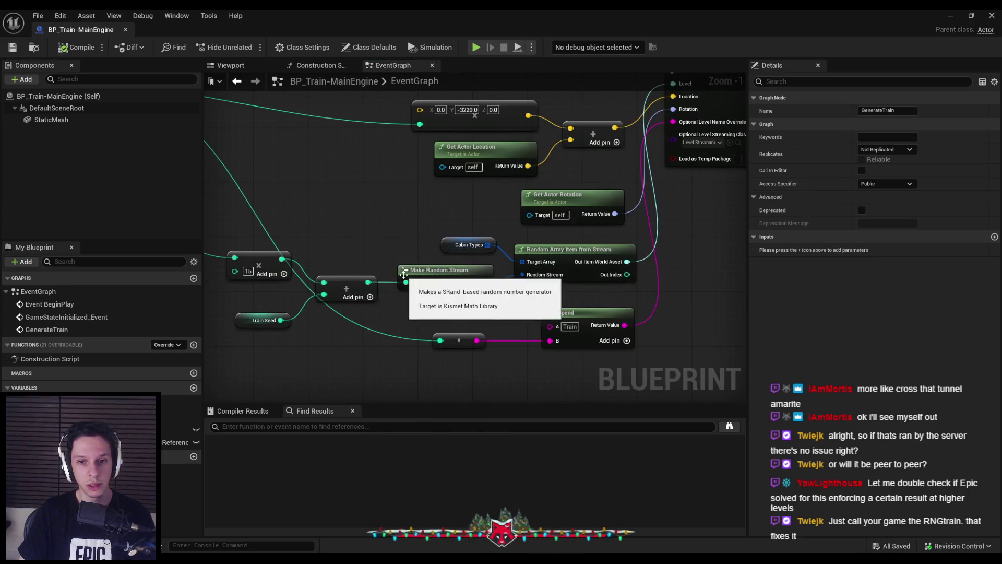
pyautogui.scroll(-2, 376, 329)
pyautogui.moveTo(387, 329); pyautogui.dragTo(333, 233)
pyautogui.click(384, 333)
pyautogui.click(13, 47)
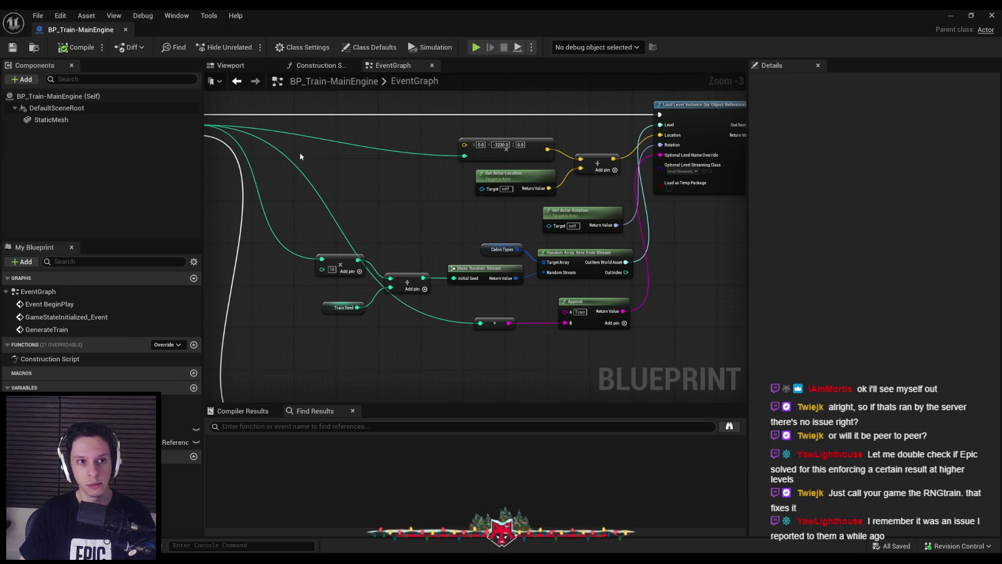
pyautogui.moveTo(300, 152); pyautogui.dragTo(354, 169)
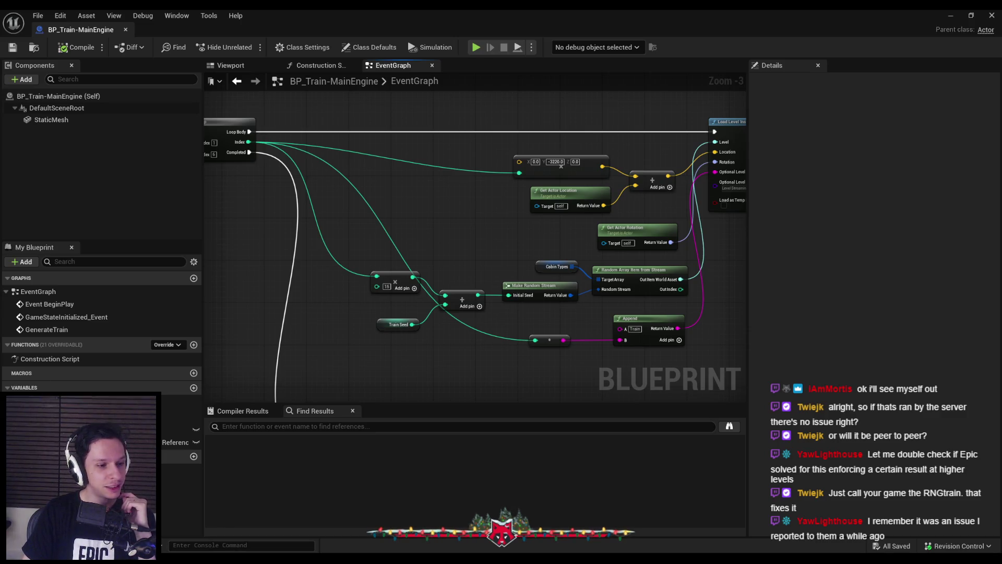
pyautogui.moveTo(255, 549)
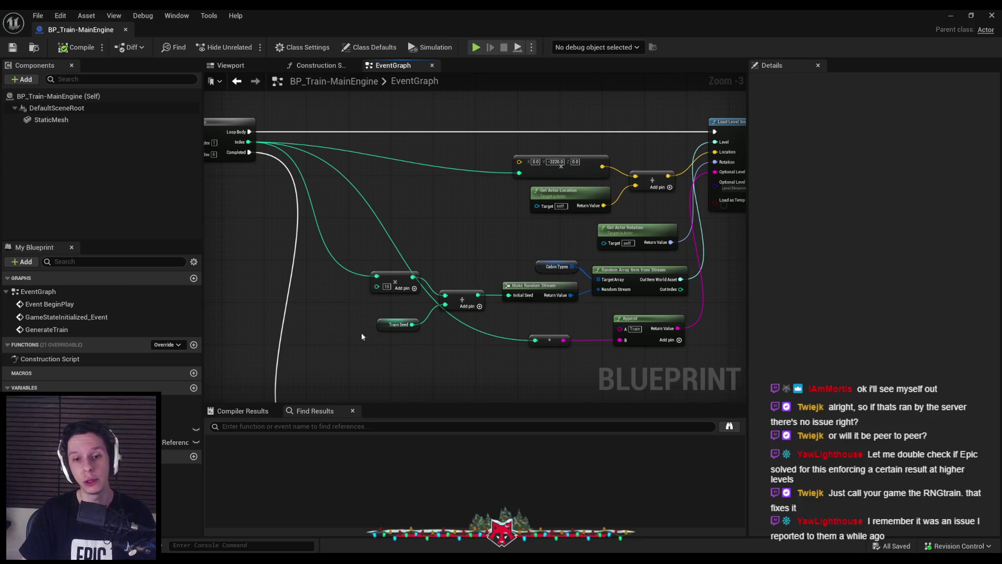
# Insert a reroute point on the teal Index wire and straighten it beneath the seed nodes.
pyautogui.moveTo(404, 358); pyautogui.dragTo(365, 267)
pyautogui.click(484, 363)
pyautogui.doubleClick(499, 334)
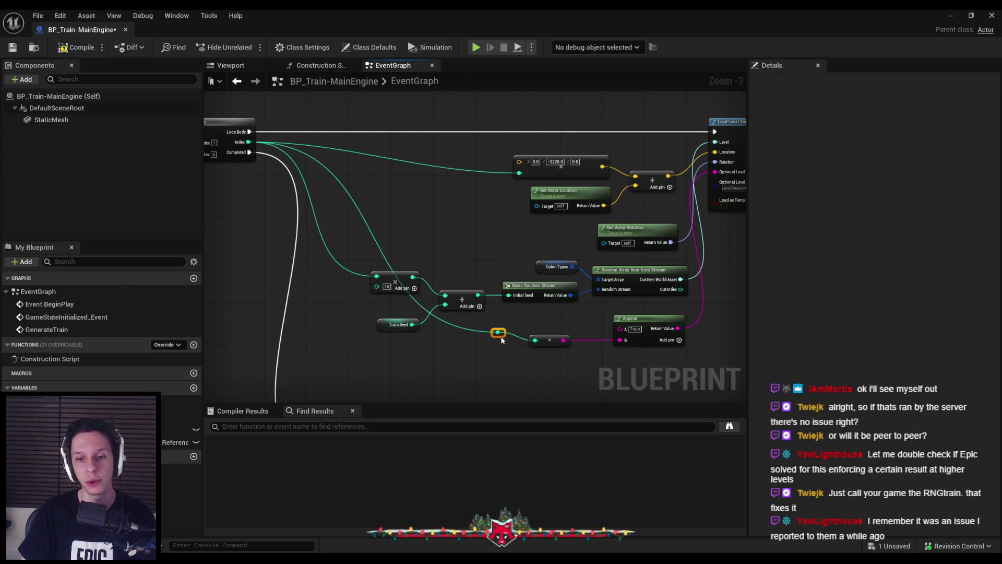
pyautogui.moveTo(503, 339); pyautogui.dragTo(379, 349)
pyautogui.moveTo(636, 366); pyautogui.dragTo(353, 344)
pyautogui.press('q')
pyautogui.click(468, 363)
pyautogui.moveTo(666, 358)
pyautogui.mouseDown()
pyautogui.moveTo(364, 339)
pyautogui.moveTo(399, 324)
pyautogui.moveTo(399, 314)
pyautogui.mouseUp()
pyautogui.moveTo(471, 371); pyautogui.dragTo(410, 349)
# Compile and save BP_Train-MainEngine, then review the For Loop area of the graph.
pyautogui.click(77, 47)
pyautogui.click(13, 47)
pyautogui.scroll(-1, 334, 183)
pyautogui.scroll(2, 369, 249)
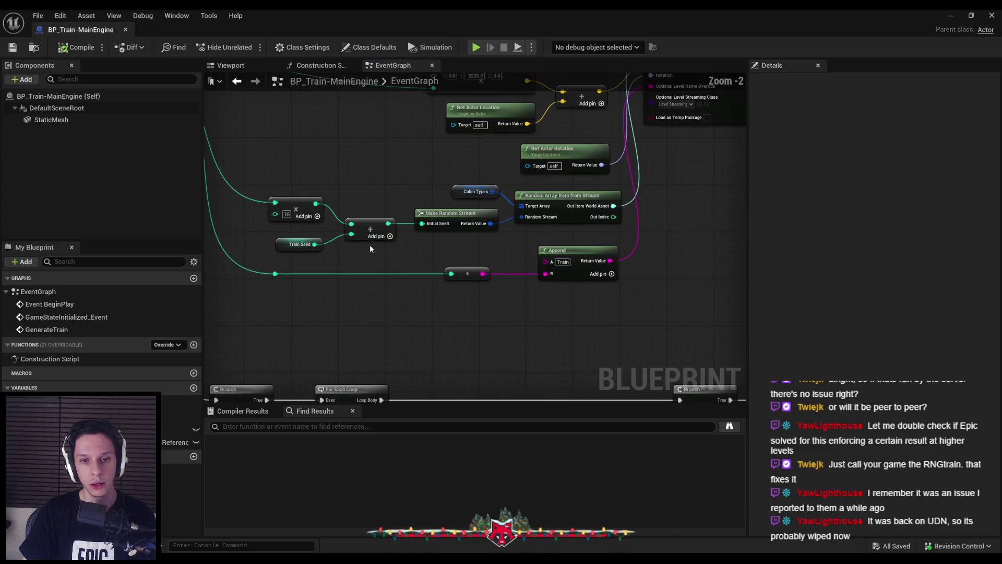
pyautogui.scroll(-1, 371, 249)
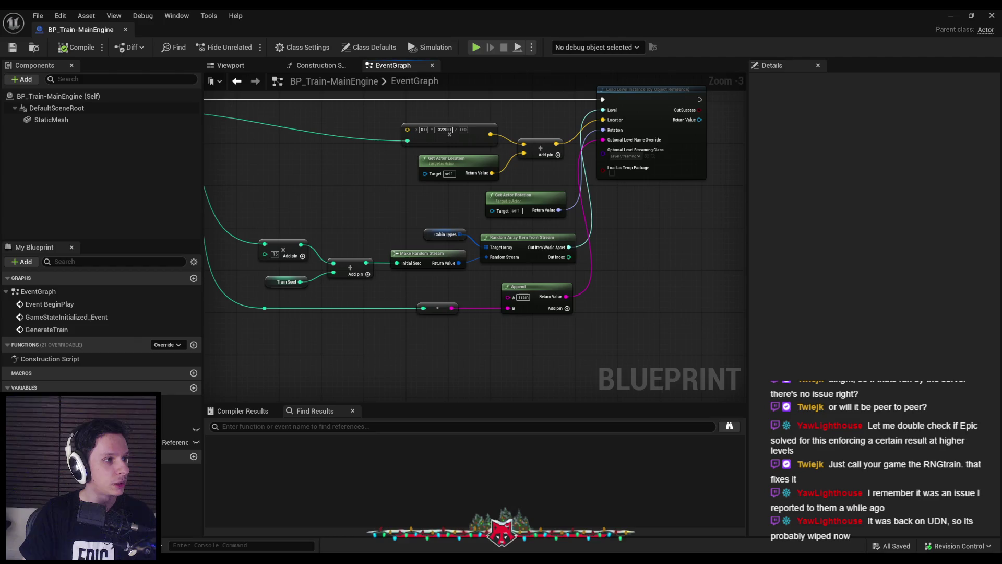
pyautogui.moveTo(401, 233); pyautogui.dragTo(396, 256)
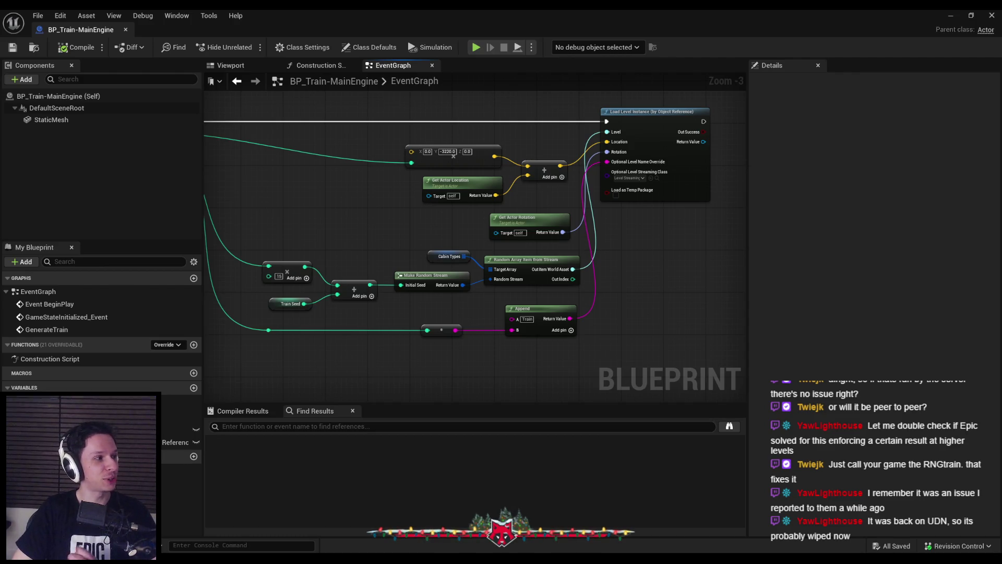
pyautogui.moveTo(248, 244); pyautogui.dragTo(369, 290)
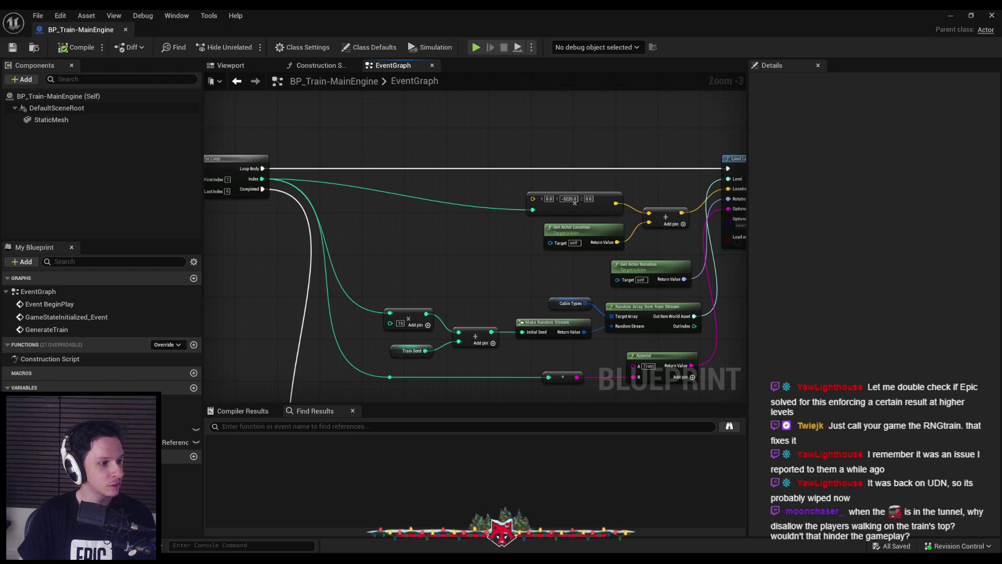
pyautogui.moveTo(307, 380); pyautogui.dragTo(318, 328)
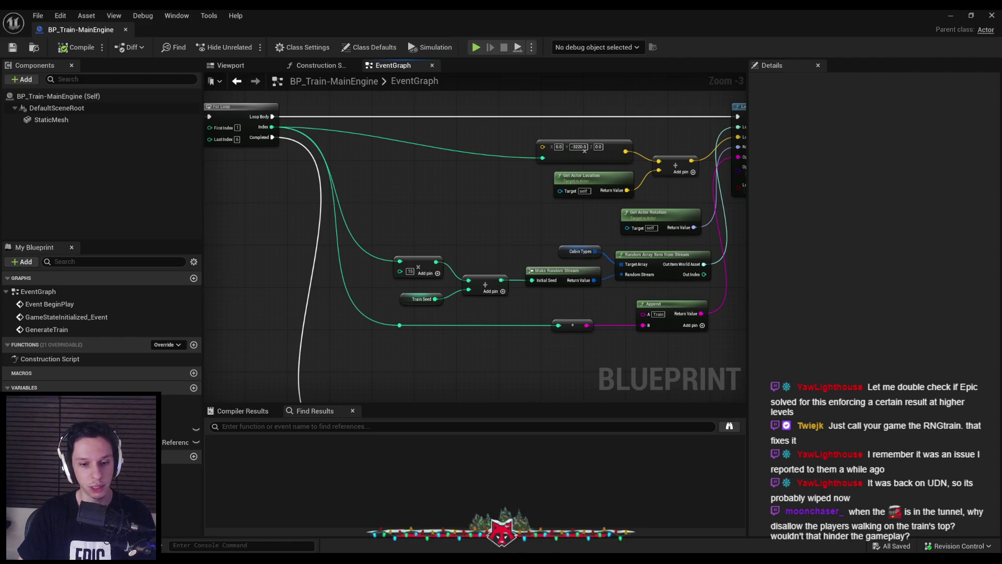
pyautogui.hotkey('alt', 'Tab')
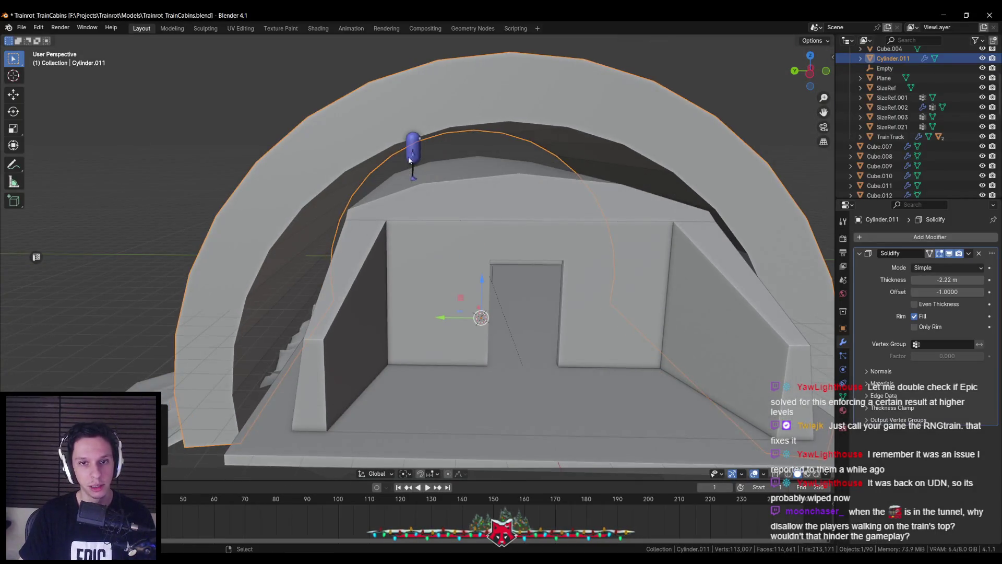
# Slide the SizeRef.003 reference capsule to the centre of the cabin roof.
pyautogui.click(409, 156)
pyautogui.scroll(2, 402, 165)
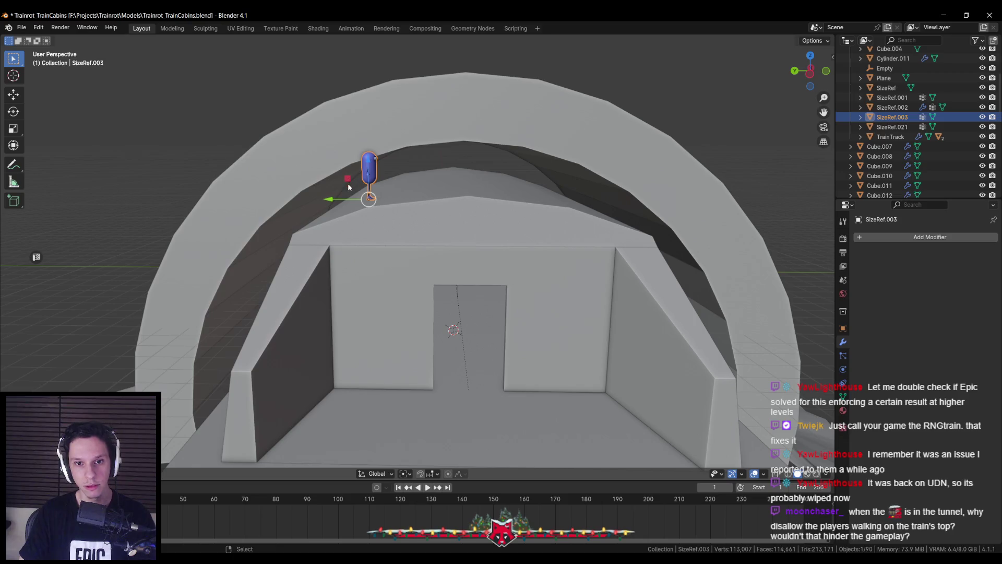
pyautogui.moveTo(348, 181)
pyautogui.mouseDown()
pyautogui.moveTo(447, 180)
pyautogui.moveTo(440, 181)
pyautogui.mouseUp()
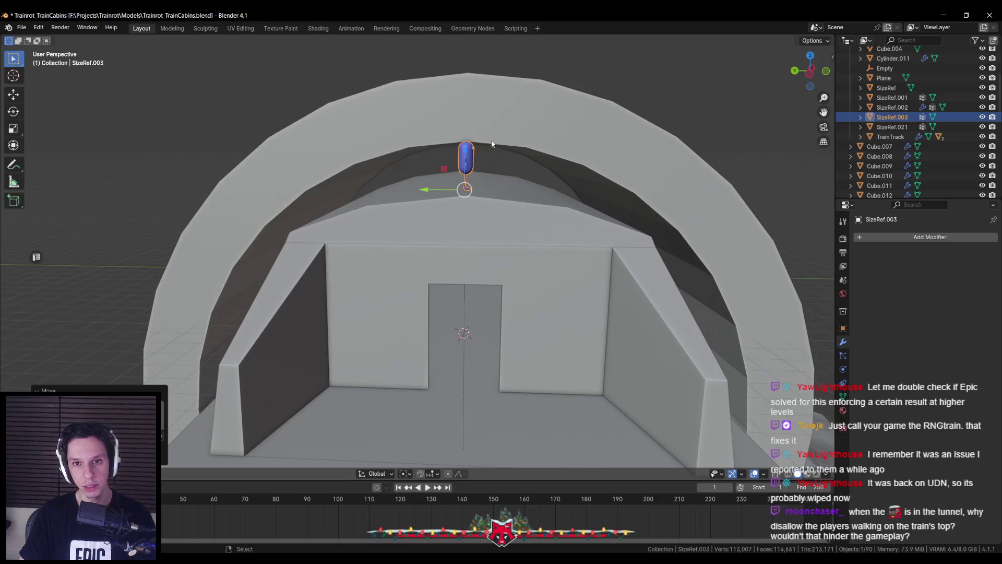
# Uniformly resize the Cylinder.011 tunnel arch and check it from a three-quarter view.
pyautogui.click(533, 222)
pyautogui.scroll(-2, 532, 222)
pyautogui.moveTo(532, 222)
pyautogui.mouseDown()
pyautogui.moveTo(639, 256)
pyautogui.moveTo(684, 283)
pyautogui.moveTo(685, 266)
pyautogui.moveTo(687, 277)
pyautogui.moveTo(653, 269)
pyautogui.moveTo(633, 273)
pyautogui.moveTo(658, 291)
pyautogui.moveTo(608, 291)
pyautogui.moveTo(625, 284)
pyautogui.moveTo(609, 289)
pyautogui.moveTo(518, 250)
pyautogui.mouseUp()
pyautogui.press('s')
pyautogui.click(671, 272)
pyautogui.scroll(-5, 653, 269)
pyautogui.scroll(5, 658, 291)
pyautogui.scroll(3, 443, 222)
pyautogui.scroll(-4, 443, 221)
pyautogui.moveTo(443, 221); pyautogui.dragTo(374, 221)
pyautogui.scroll(3, 374, 221)
# Reselect the arch and start stretching it along the X axis.
pyautogui.click(348, 198)
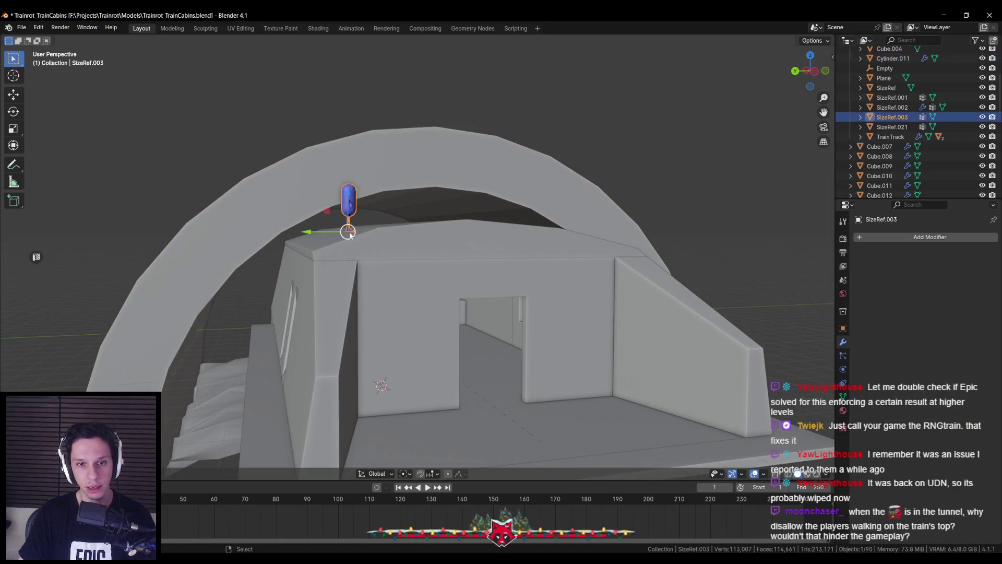
pyautogui.scroll(1, 346, 245)
pyautogui.scroll(-3, 345, 245)
pyautogui.click(353, 208)
pyautogui.moveTo(353, 208)
pyautogui.mouseDown()
pyautogui.moveTo(436, 235)
pyautogui.moveTo(353, 262)
pyautogui.moveTo(430, 278)
pyautogui.mouseUp()
pyautogui.scroll(-2, 436, 238)
pyautogui.press('s')
pyautogui.press('x')
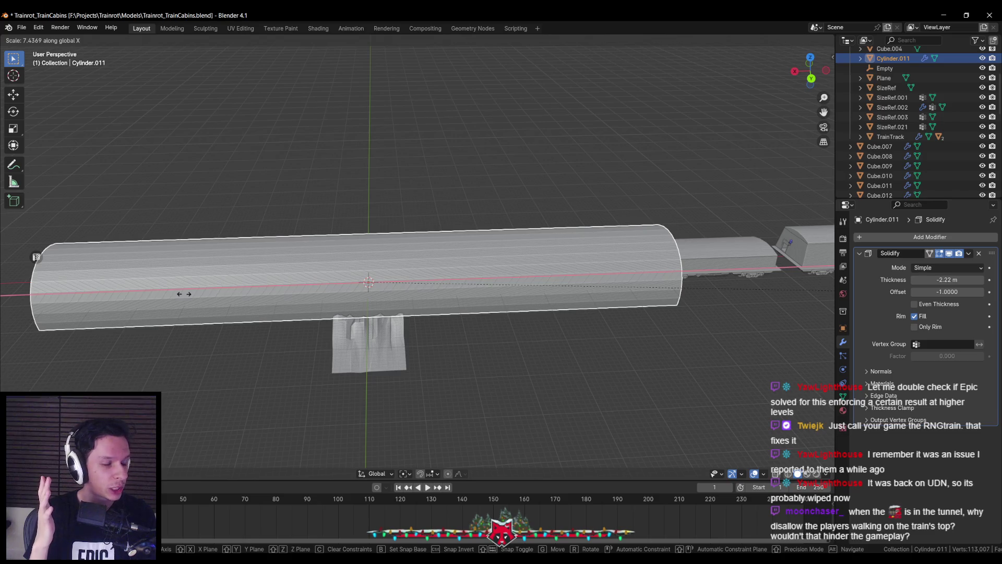
# Cancel the lengthwise X stretch on Cylinder.011.
pyautogui.press('Escape')
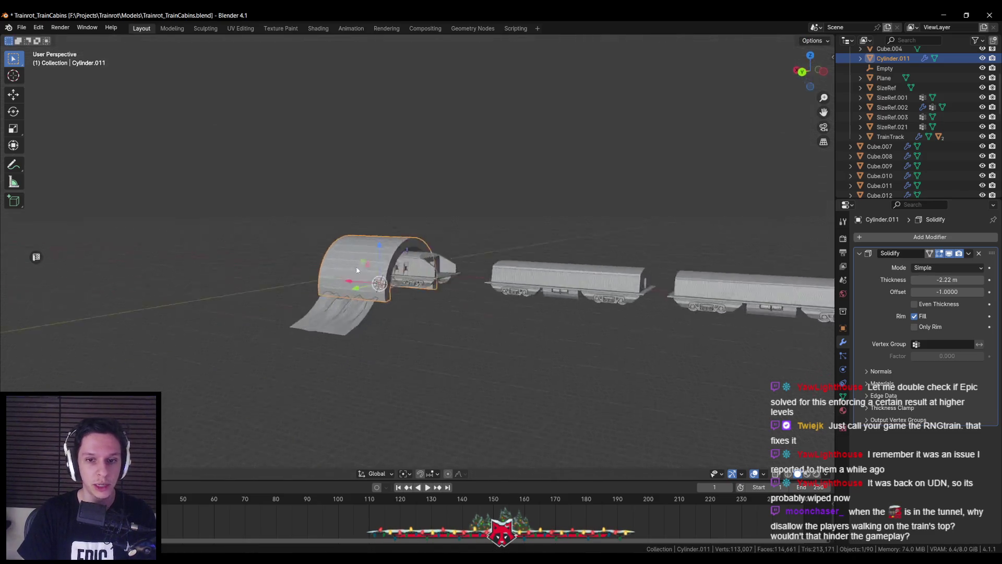
pyautogui.scroll(4, 308, 263)
pyautogui.scroll(-4, 298, 287)
# Save Trainrot_TrainCabins.blend and view the train from near the front.
pyautogui.hotkey('ctrl', 's')
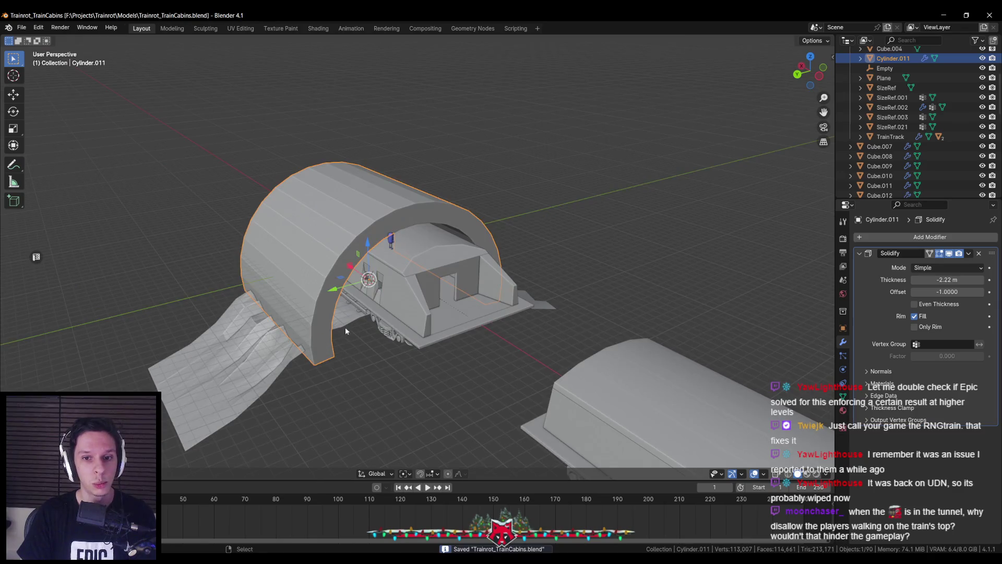
pyautogui.scroll(-3, 345, 327)
pyautogui.scroll(5, 433, 329)
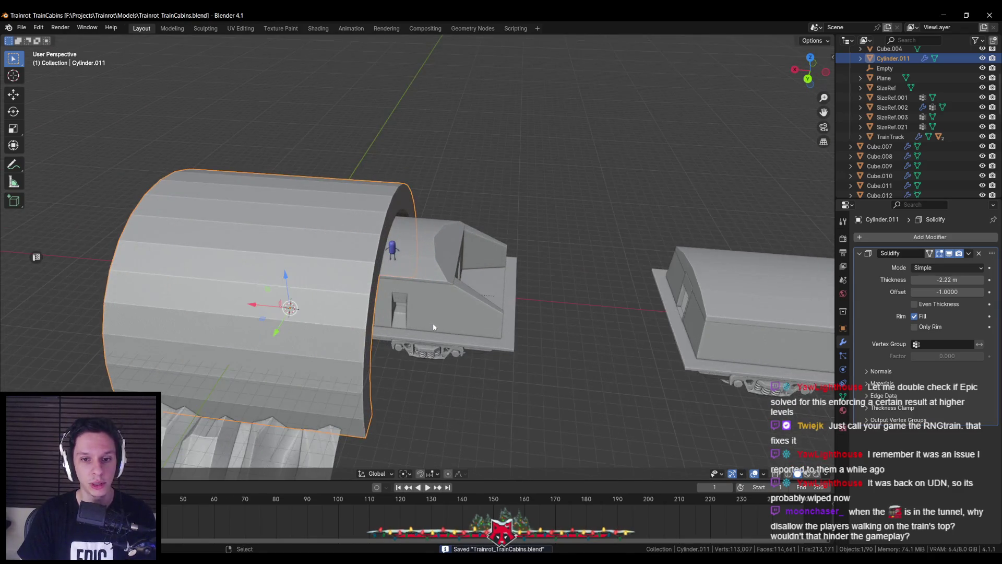
pyautogui.scroll(-2, 433, 327)
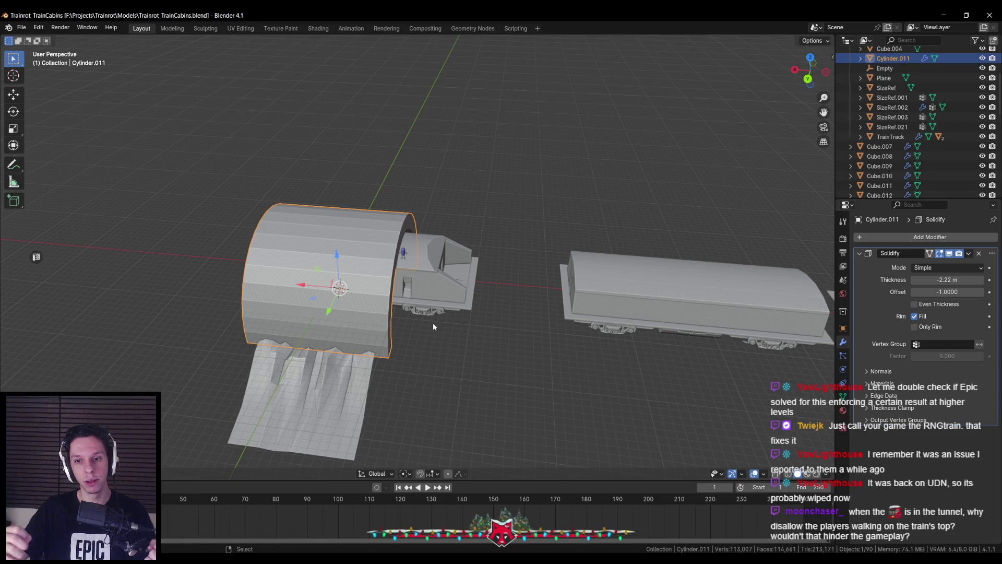
pyautogui.scroll(5, 531, 282)
pyautogui.scroll(-2, 430, 327)
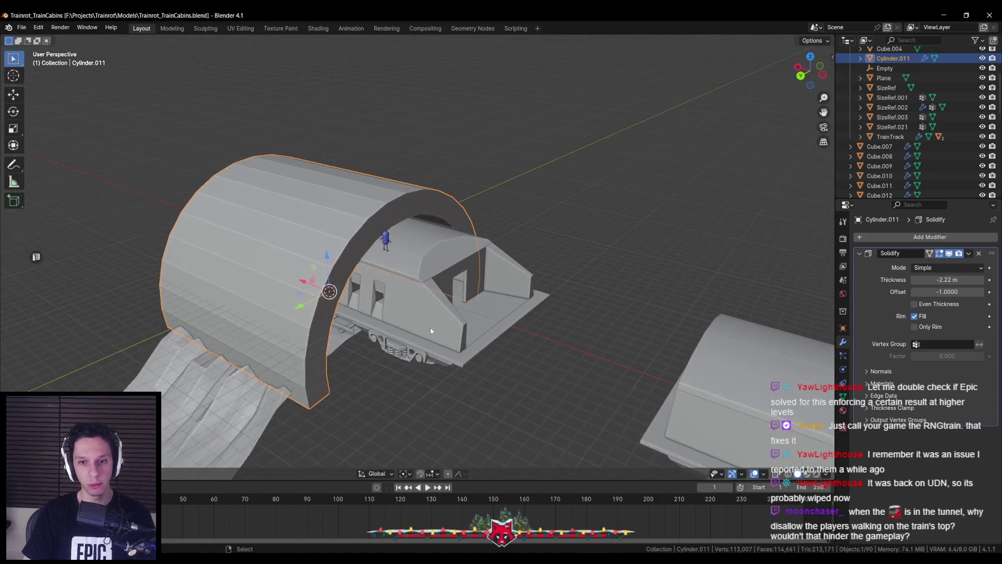
pyautogui.scroll(-3, 430, 331)
pyautogui.scroll(5, 450, 350)
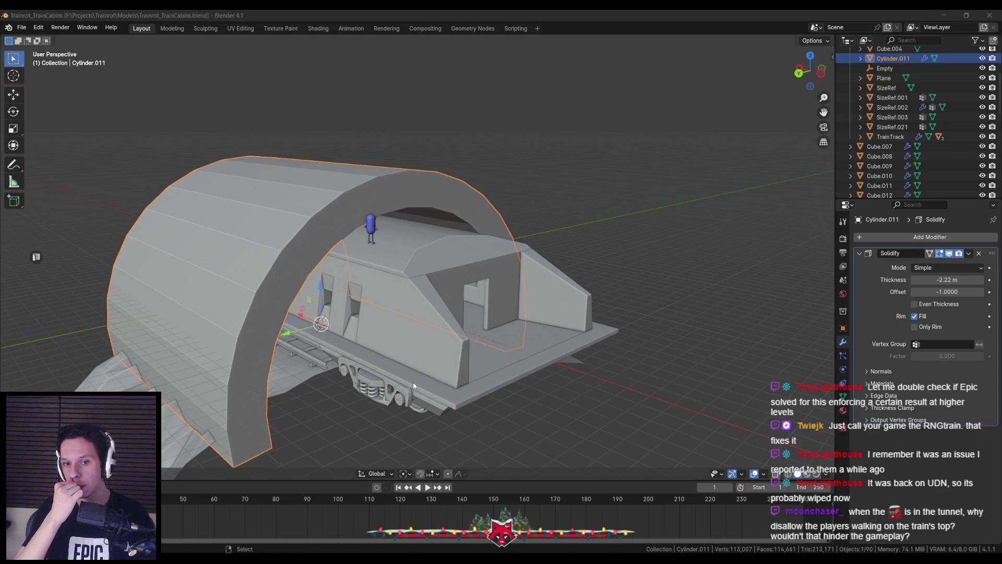
pyautogui.scroll(-5, 400, 370)
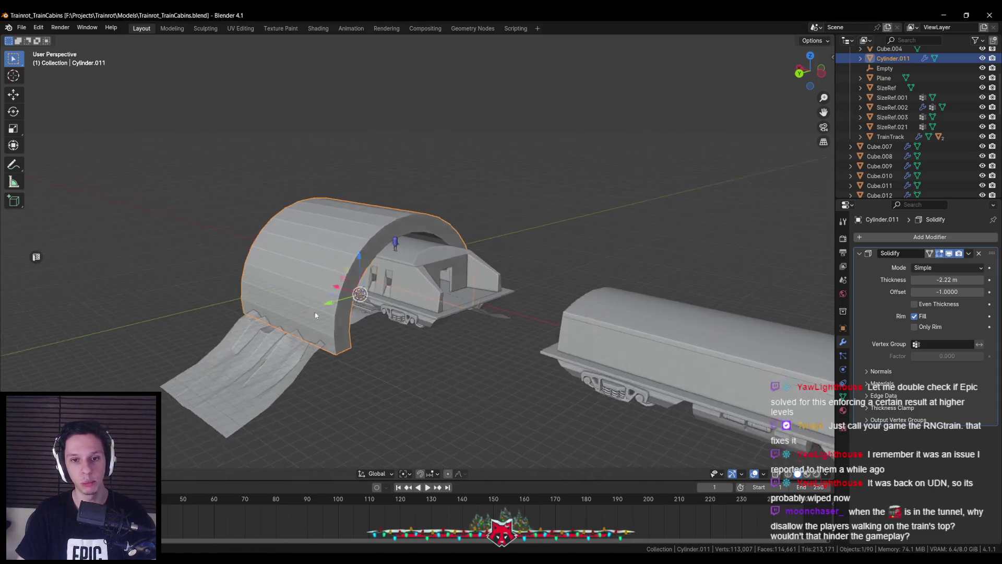
pyautogui.scroll(3, 409, 341)
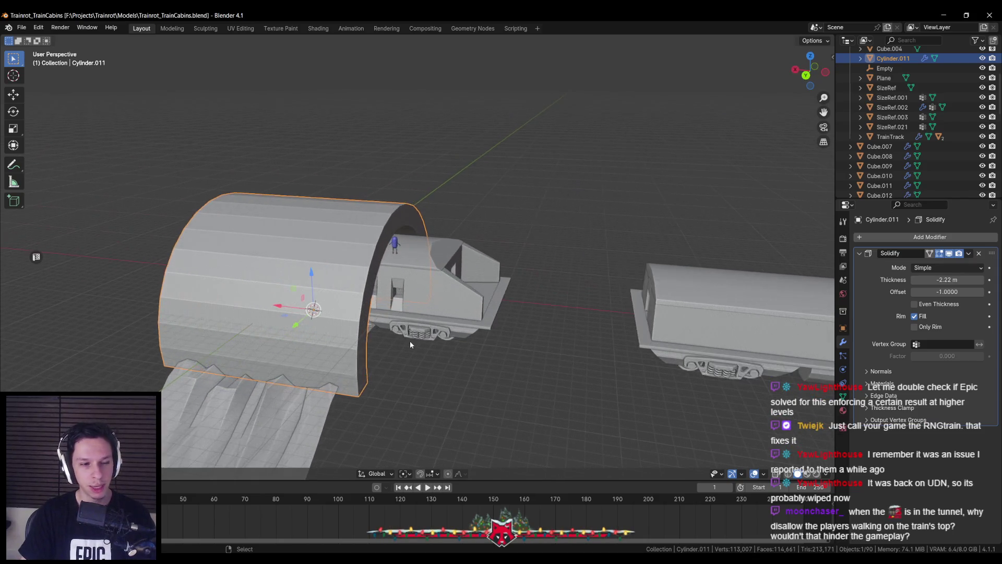
pyautogui.scroll(-3, 371, 349)
pyautogui.moveTo(371, 349)
pyautogui.mouseDown()
pyautogui.moveTo(596, 338)
pyautogui.moveTo(475, 331)
pyautogui.mouseUp()
# Apply the arch's scale and set its X dimension to 24 m.
pyautogui.press('n')
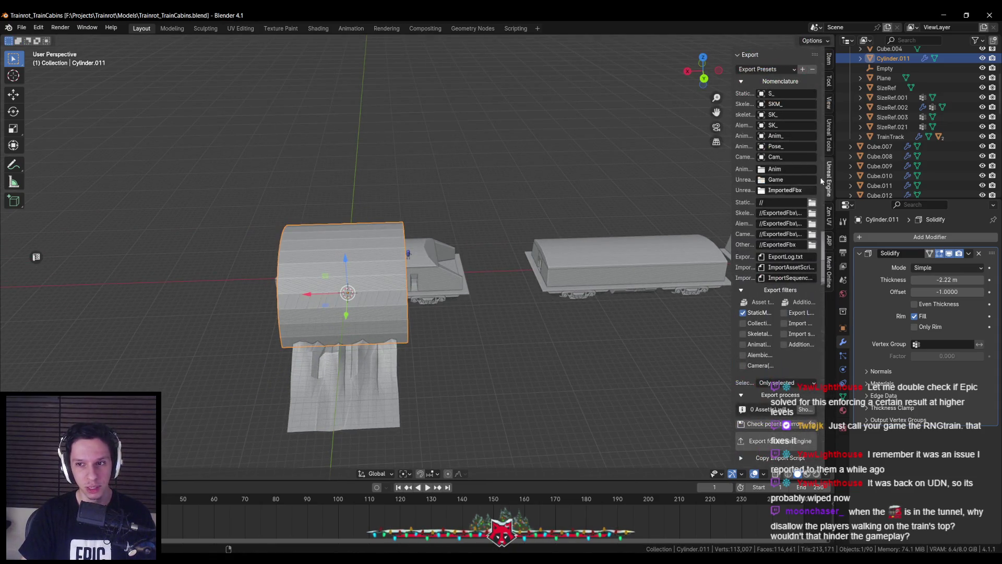
pyautogui.click(830, 60)
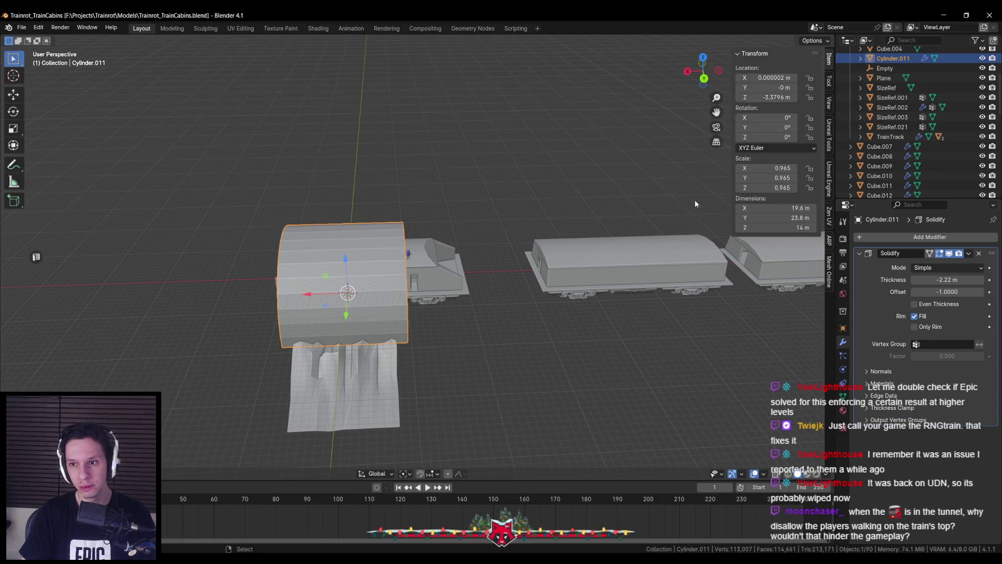
pyautogui.hotkey('ctrl', 'a')
pyautogui.click(588, 244)
pyautogui.moveTo(578, 246); pyautogui.dragTo(648, 192)
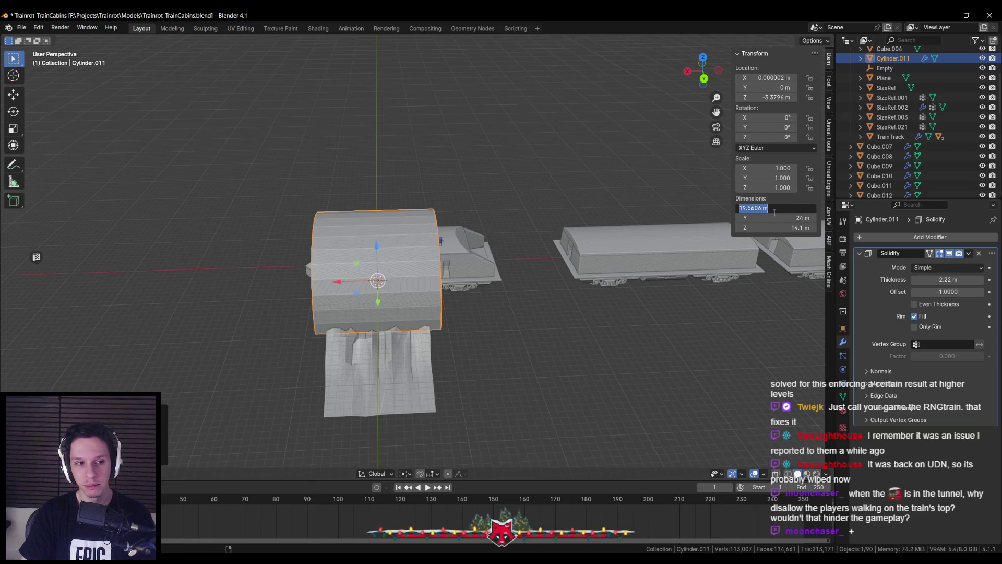
pyautogui.write('24')
pyautogui.press('Return')
# Apply the new X scale, then apply the Solidify modifier to make the thickness real.
pyautogui.moveTo(679, 240)
pyautogui.mouseDown()
pyautogui.moveTo(549, 277)
pyautogui.moveTo(440, 258)
pyautogui.mouseUp()
pyautogui.hotkey('ctrl', 'a')
pyautogui.click(545, 280)
pyautogui.scroll(4, 455, 255)
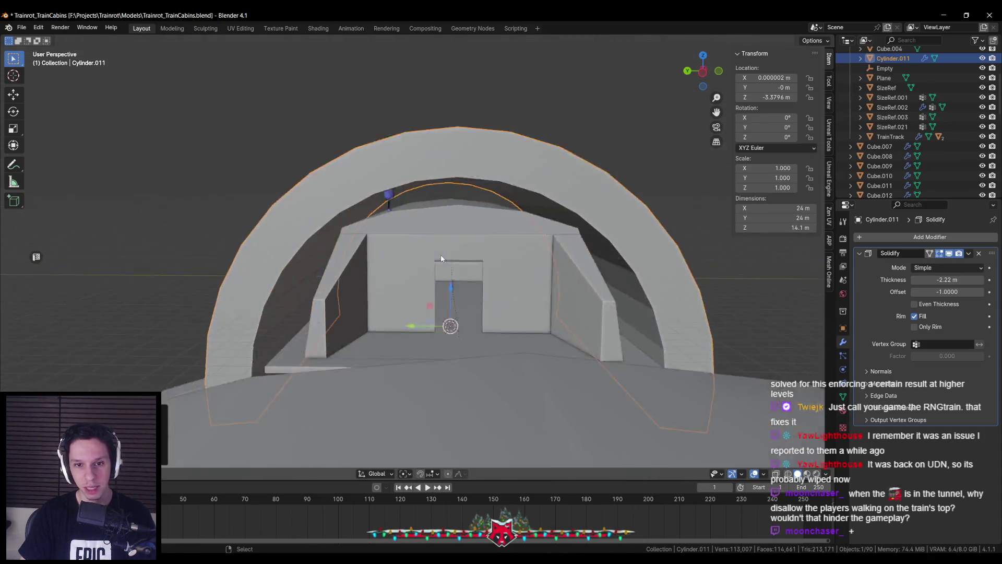
pyautogui.scroll(-5, 441, 258)
pyautogui.click(969, 254)
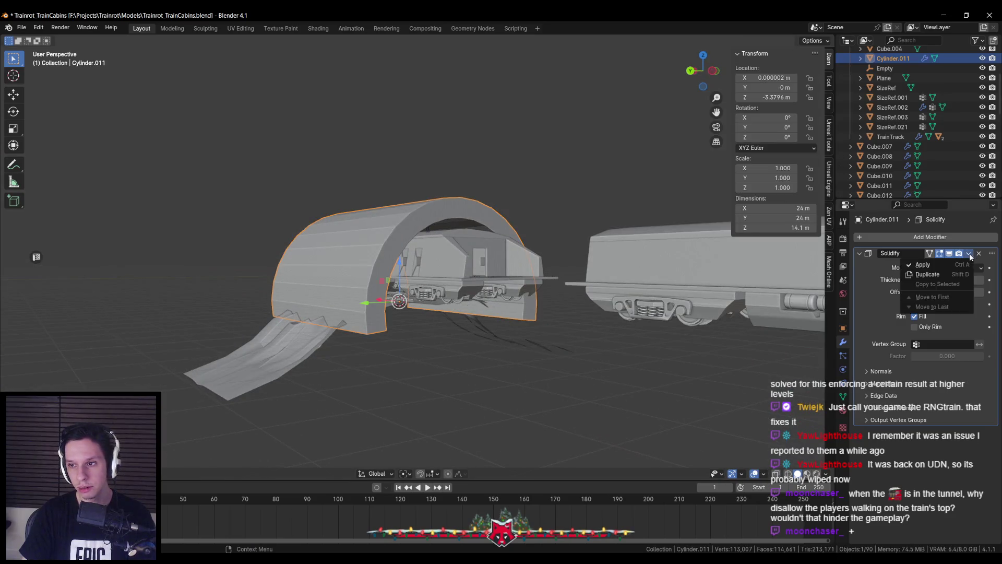
pyautogui.click(923, 265)
# In Edit Mode, delete the tunnel's left and right bottom end faces.
pyautogui.press('Tab')
pyautogui.moveTo(365, 261); pyautogui.dragTo(334, 334)
pyautogui.click(301, 355)
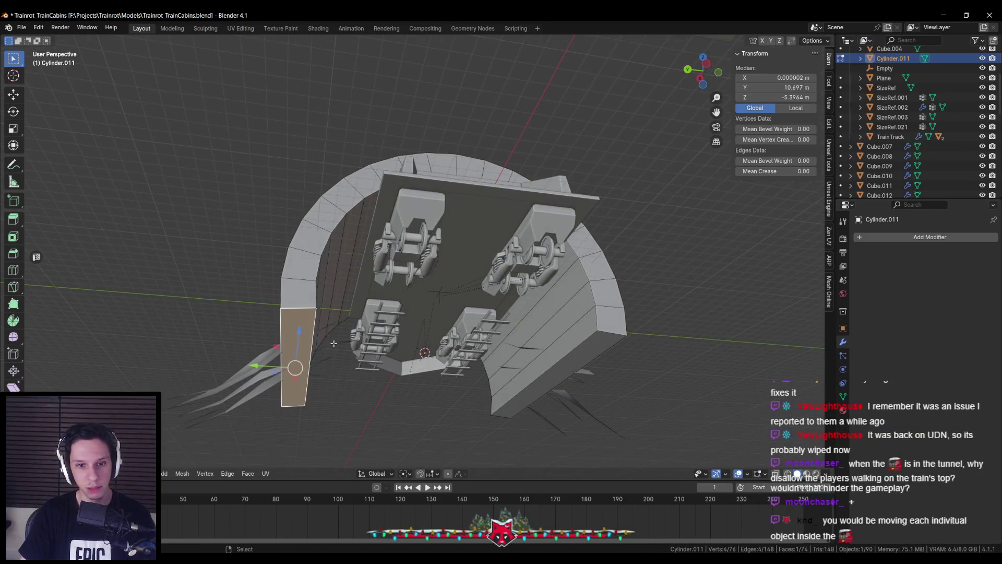
pyautogui.keyDown('shift'); pyautogui.click(582, 348); pyautogui.keyUp('shift')
pyautogui.press('x')
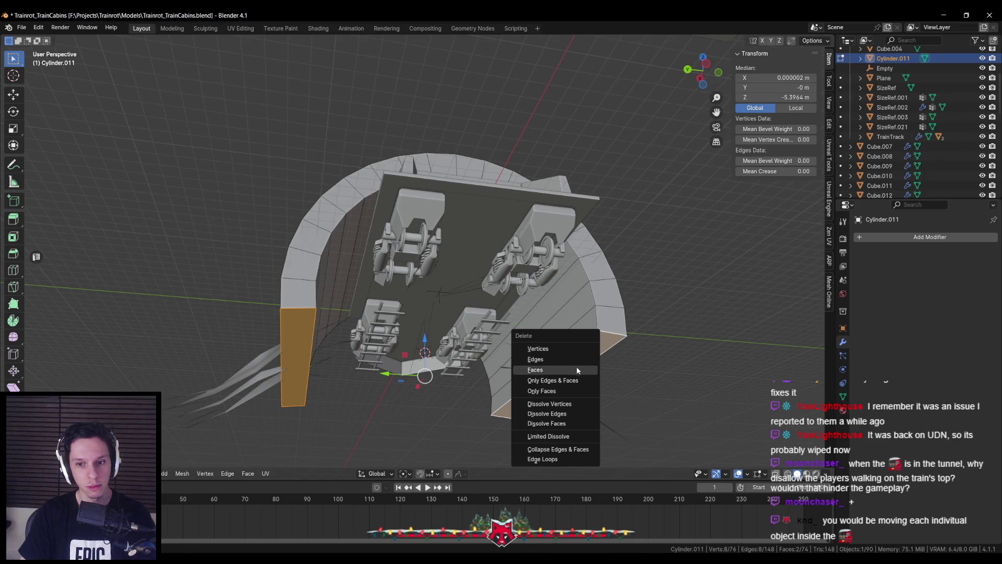
pyautogui.click(574, 372)
# Select the arch's edge loops and mark them sharp.
pyautogui.moveTo(574, 371); pyautogui.dragTo(338, 299)
pyautogui.scroll(5, 338, 299)
pyautogui.scroll(-3, 337, 299)
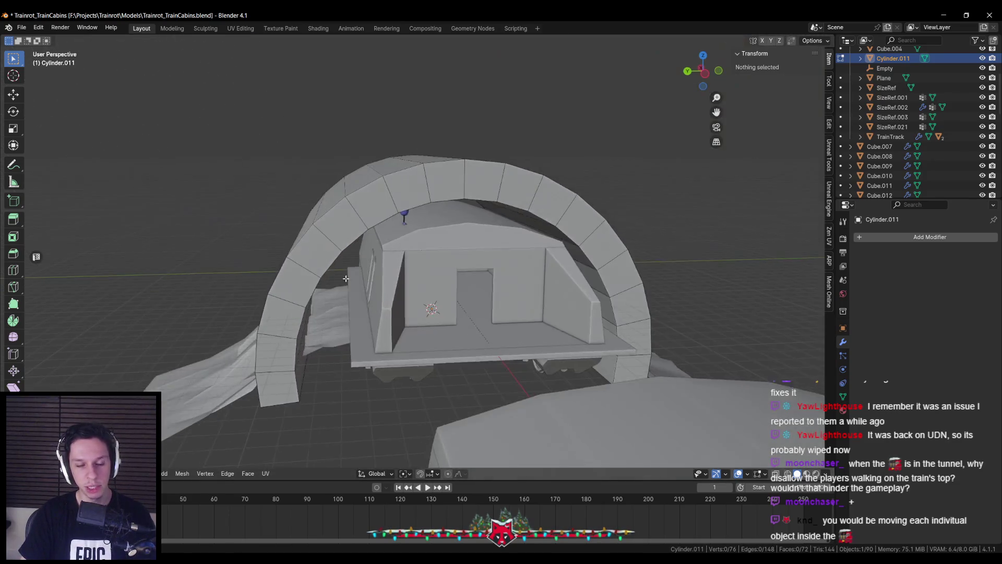
pyautogui.keyDown('alt'); pyautogui.click(320, 232); pyautogui.keyUp('alt')
pyautogui.keyDown('alt'); pyautogui.keyDown('shift'); pyautogui.click(320, 232); pyautogui.keyUp('shift'); pyautogui.keyUp('alt')
pyautogui.moveTo(320, 232); pyautogui.dragTo(478, 193)
pyautogui.keyDown('alt'); pyautogui.keyDown('shift'); pyautogui.click(479, 194); pyautogui.keyUp('shift'); pyautogui.keyUp('alt')
pyautogui.keyDown('alt'); pyautogui.keyDown('shift'); pyautogui.click(460, 206); pyautogui.keyUp('shift'); pyautogui.keyUp('alt')
pyautogui.hotkey('ctrl', 'e')
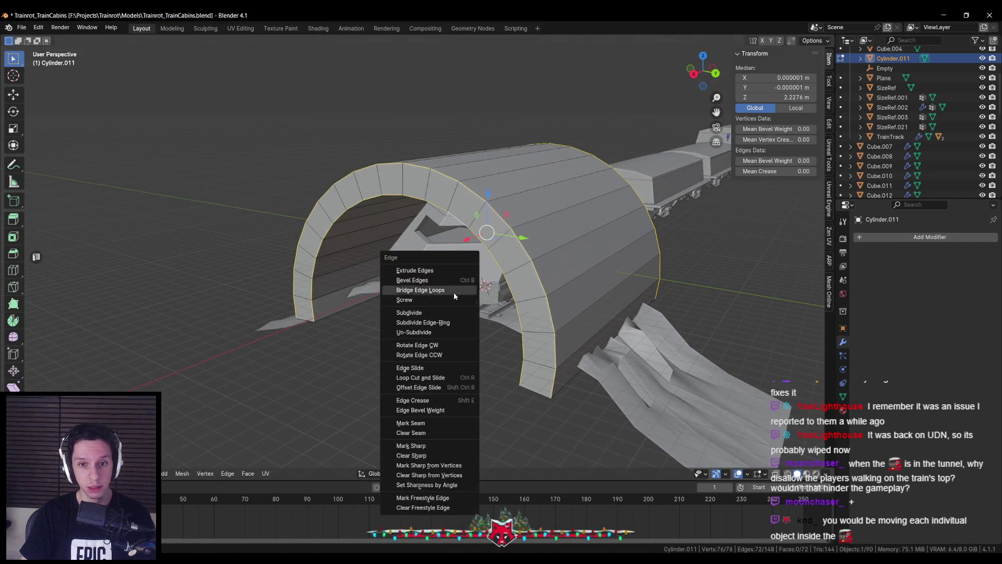
pyautogui.click(443, 445)
# Back in Object Mode, smooth-shade the tunnel and save the blend file.
pyautogui.press('Tab')
pyautogui.rightClick(484, 324)
pyautogui.click(485, 320)
pyautogui.press('KP_Decimal')
pyautogui.hotkey('alt', 'a')
pyautogui.moveTo(396, 306)
pyautogui.mouseDown()
pyautogui.moveTo(390, 337)
pyautogui.moveTo(318, 359)
pyautogui.moveTo(376, 344)
pyautogui.moveTo(417, 257)
pyautogui.moveTo(428, 308)
pyautogui.mouseUp()
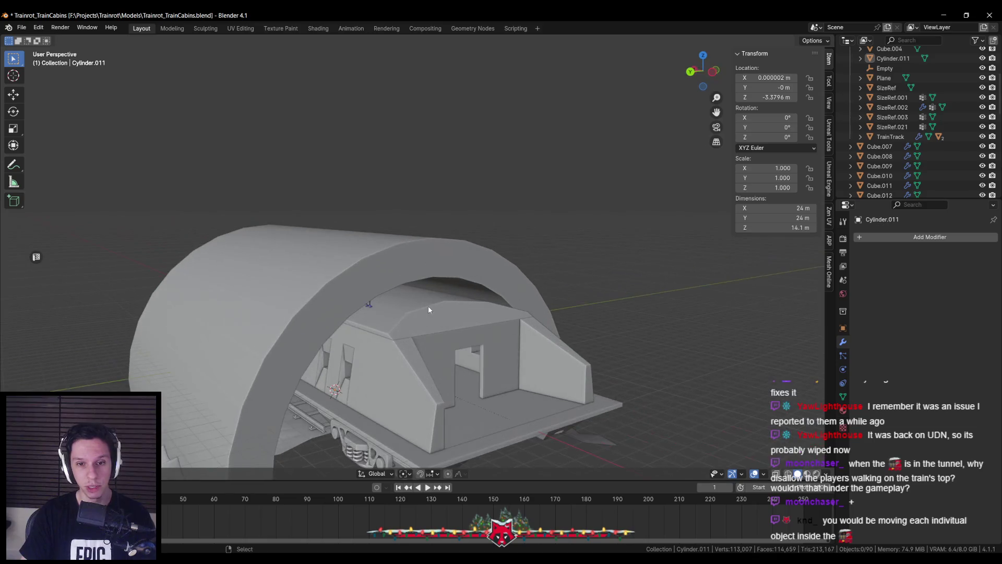
pyautogui.hotkey('ctrl', 's')
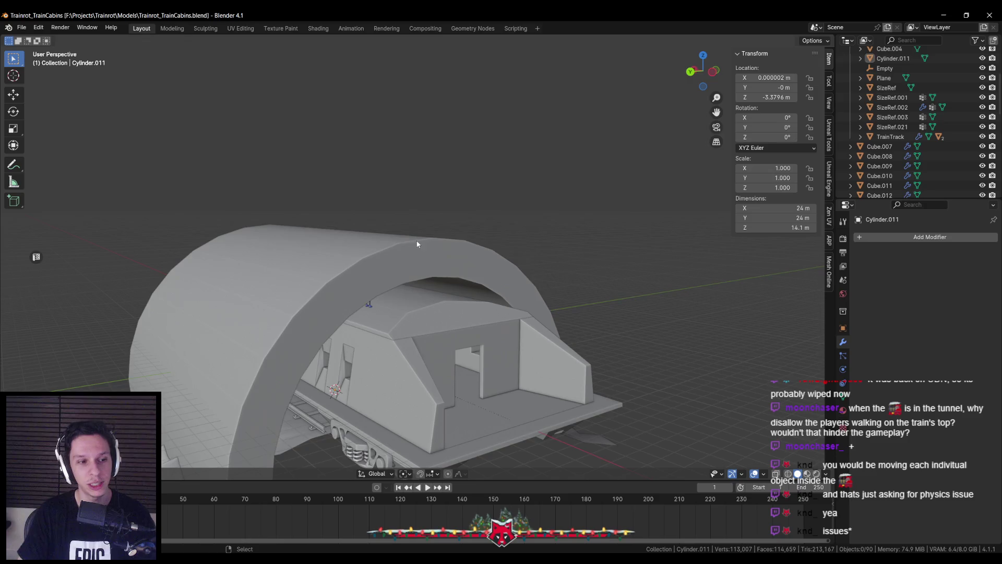
# Rename Cylinder.011 to 'TrainTunnel' in the Outliner, then look into the tunnel.
pyautogui.click(429, 310)
pyautogui.moveTo(384, 327)
pyautogui.mouseDown()
pyautogui.moveTo(353, 348)
pyautogui.moveTo(399, 337)
pyautogui.mouseUp()
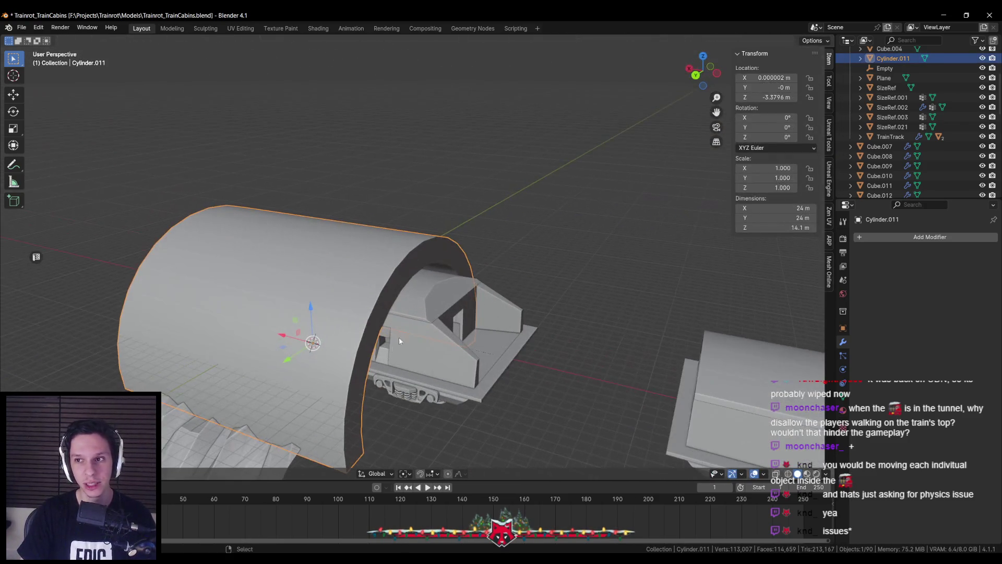
pyautogui.doubleClick(888, 59)
pyautogui.scroll(3, 880, 63)
pyautogui.write('nel')
pyautogui.press('BackSpace')
pyautogui.press('BackSpace')
pyautogui.press('BackSpace')
pyautogui.write('unnel')
pyautogui.press('Return')
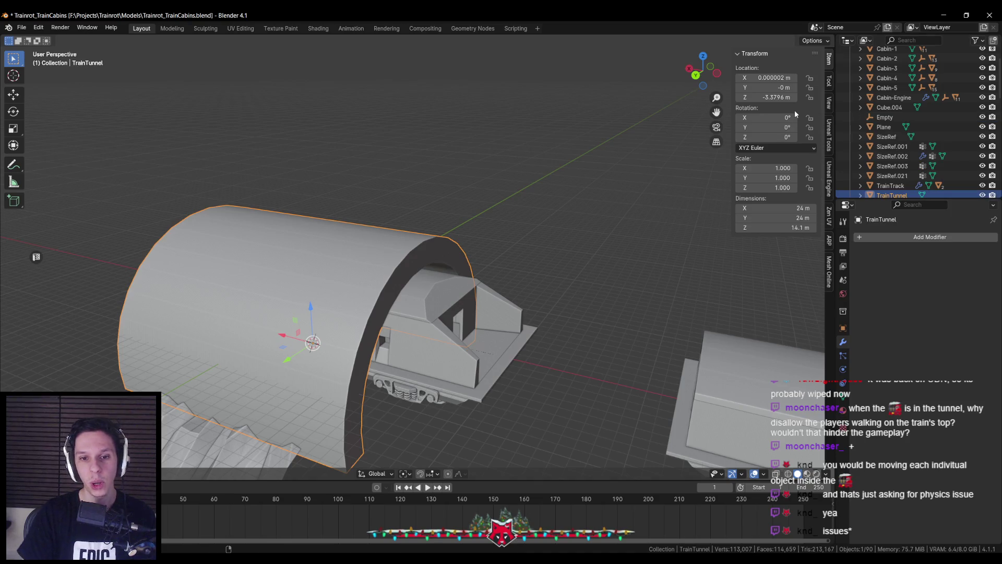
pyautogui.moveTo(704, 71); pyautogui.dragTo(365, 312)
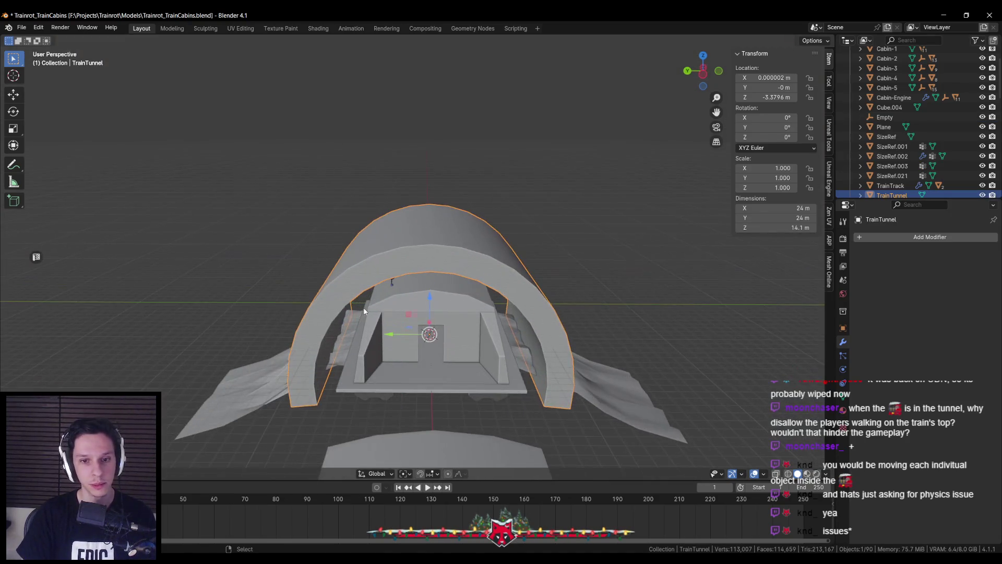
pyautogui.scroll(5, 364, 312)
pyautogui.moveTo(421, 330)
pyautogui.mouseDown()
pyautogui.moveTo(499, 293)
pyautogui.moveTo(501, 343)
pyautogui.mouseUp()
pyautogui.scroll(4, 528, 336)
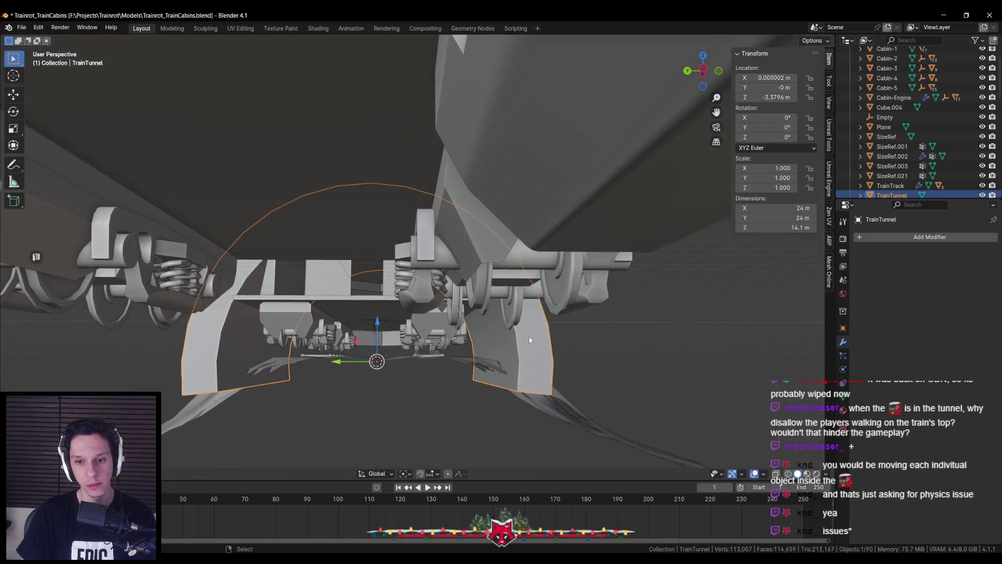
# In a side wireframe view, delete the vertices along the arch's bottom.
pyautogui.press('KP_3')
pyautogui.press('Tab')
pyautogui.press('KP_1')
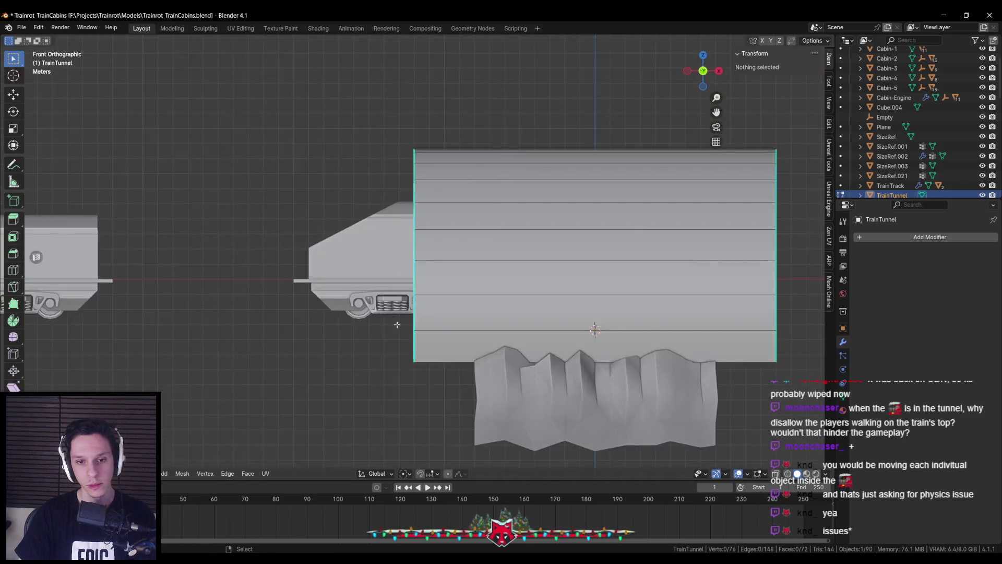
pyautogui.press('KP_3')
pyautogui.hotkey('shift', 'z')
pyautogui.press('a')
pyautogui.moveTo(131, 345); pyautogui.dragTo(679, 421)
pyautogui.press('x')
pyautogui.click(543, 358)
# Select the bottom edges on both walls and extrude them, scaling on Y into inward ledges.
pyautogui.moveTo(477, 316); pyautogui.dragTo(509, 342)
pyautogui.press('b')
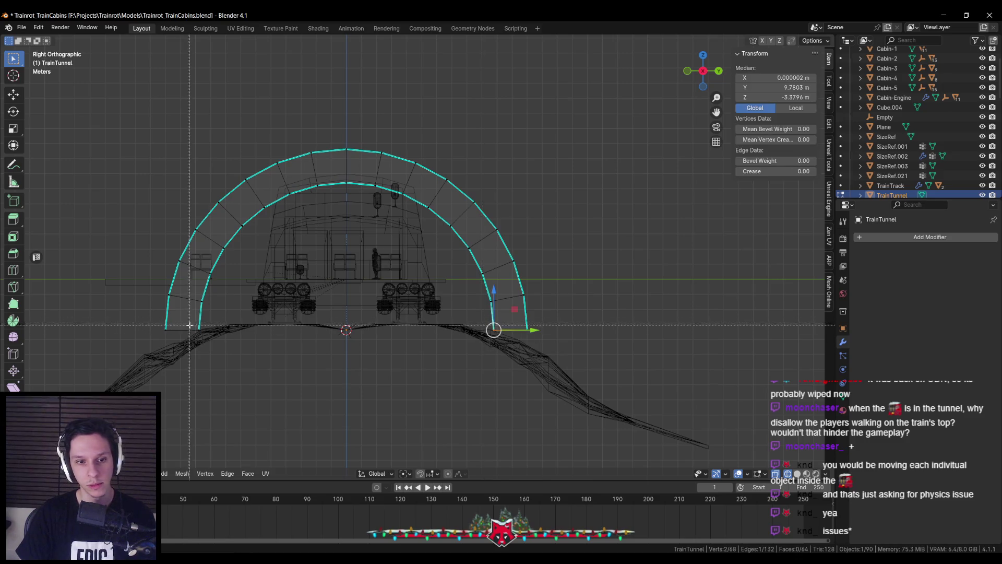
pyautogui.moveTo(159, 321); pyautogui.dragTo(573, 334)
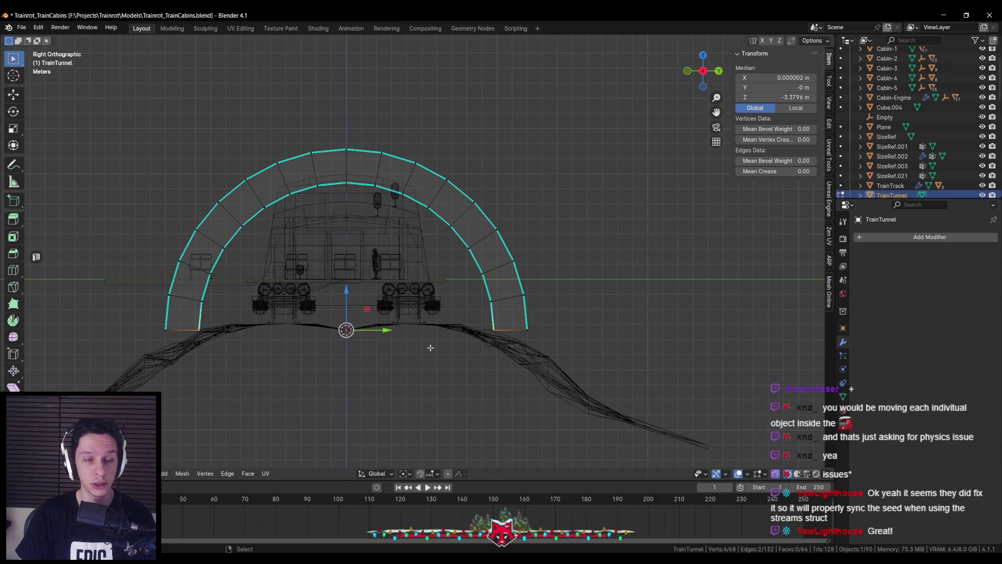
pyautogui.hotkey('alt', 'z')
pyautogui.scroll(2, 426, 377)
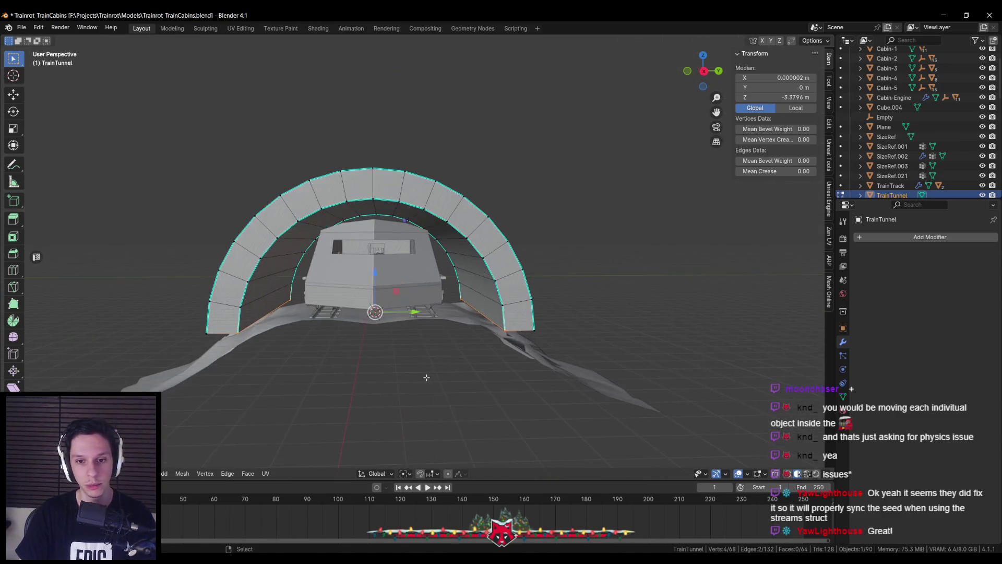
pyautogui.scroll(3, 427, 378)
pyautogui.press('e')
pyautogui.press('s')
pyautogui.press('y')
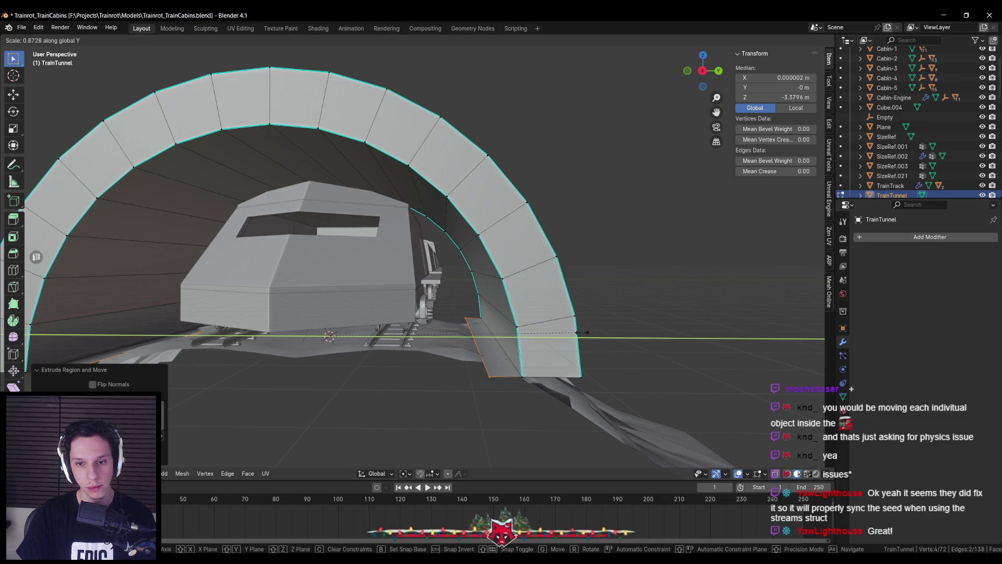
pyautogui.click(555, 335)
pyautogui.press('KP_Decimal')
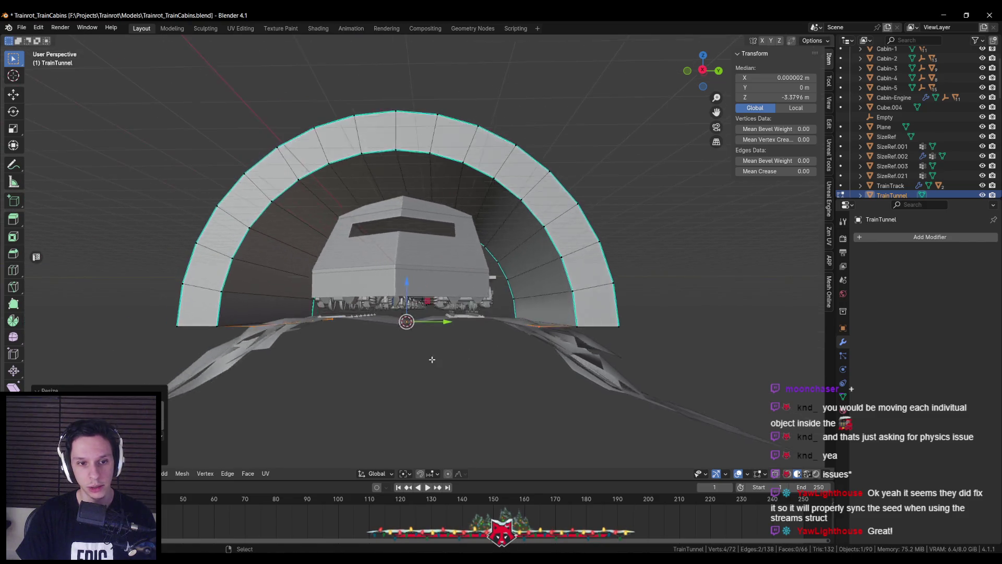
# Extrude the bottom edges down below the arch, then select the bottom-left face.
pyautogui.hotkey('alt', 'z')
pyautogui.moveTo(148, 310); pyautogui.dragTo(708, 360)
pyautogui.hotkey('alt', 'z')
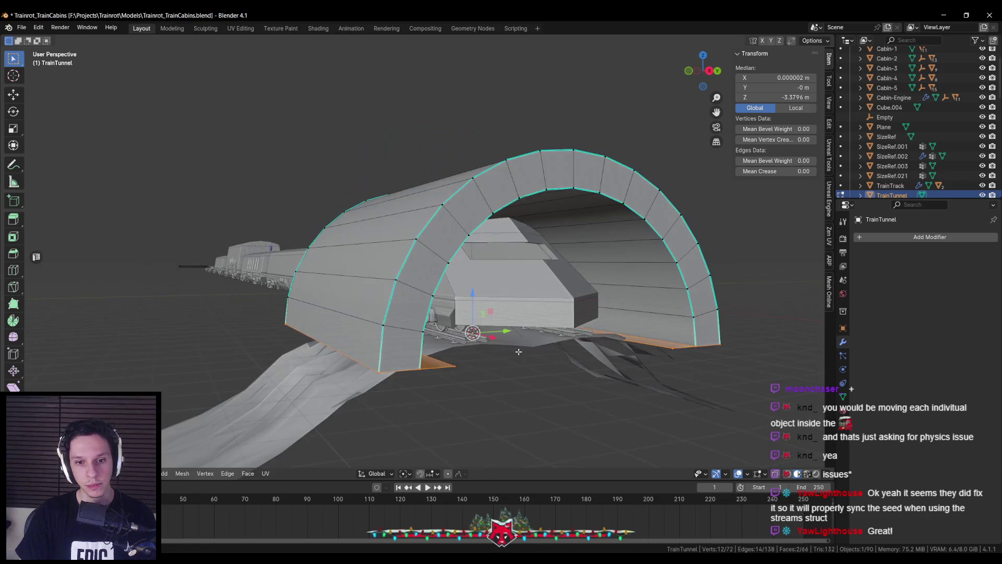
pyautogui.hotkey('alt', 'z')
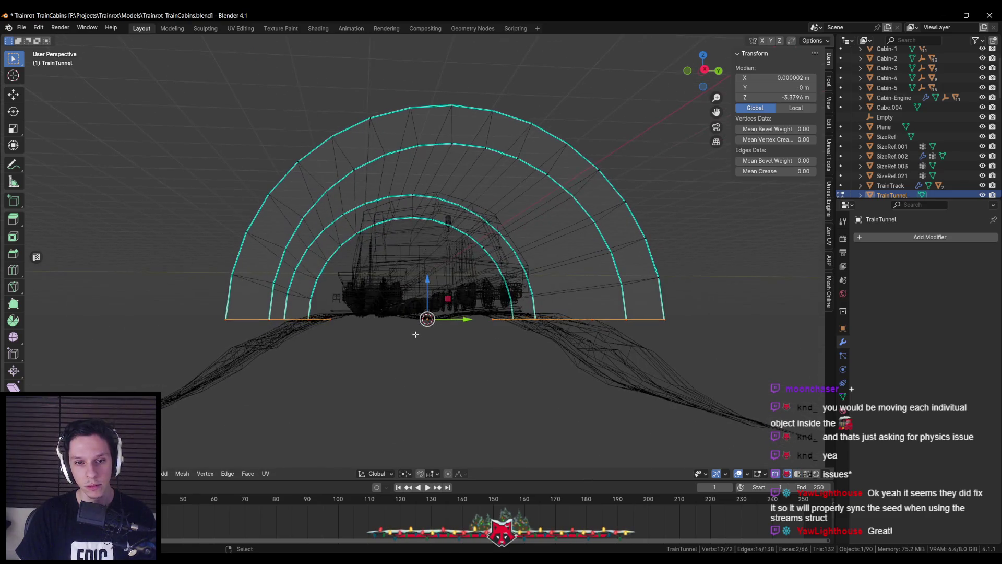
pyautogui.hotkey('alt', 'z')
pyautogui.press('e')
pyautogui.moveTo(429, 282); pyautogui.dragTo(427, 309)
pyautogui.press('a')
pyautogui.hotkey('alt', 'z')
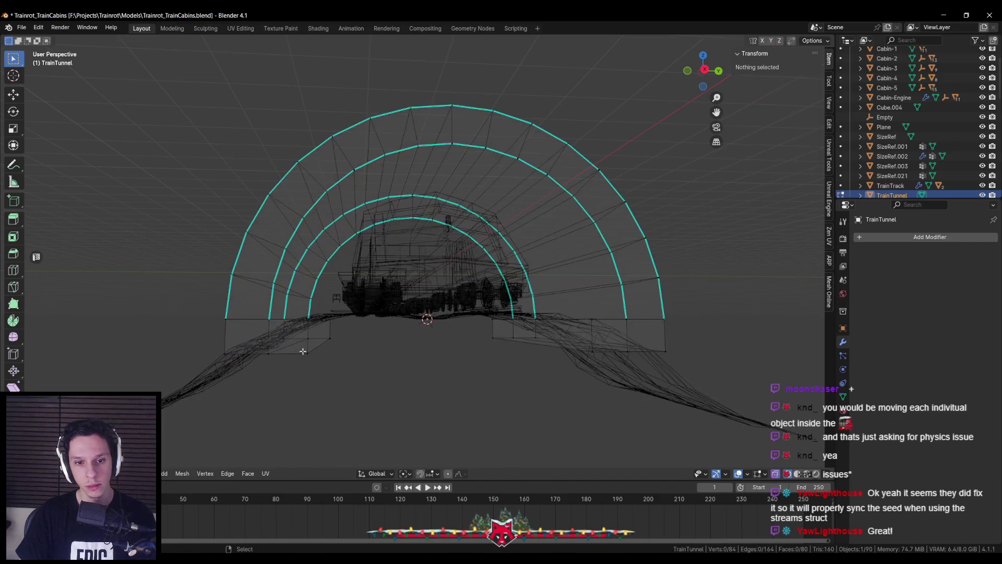
pyautogui.click(288, 348)
# Delete the bottom-left and right bottom faces of the tunnel.
pyautogui.hotkey('alt', 'z')
pyautogui.press('x')
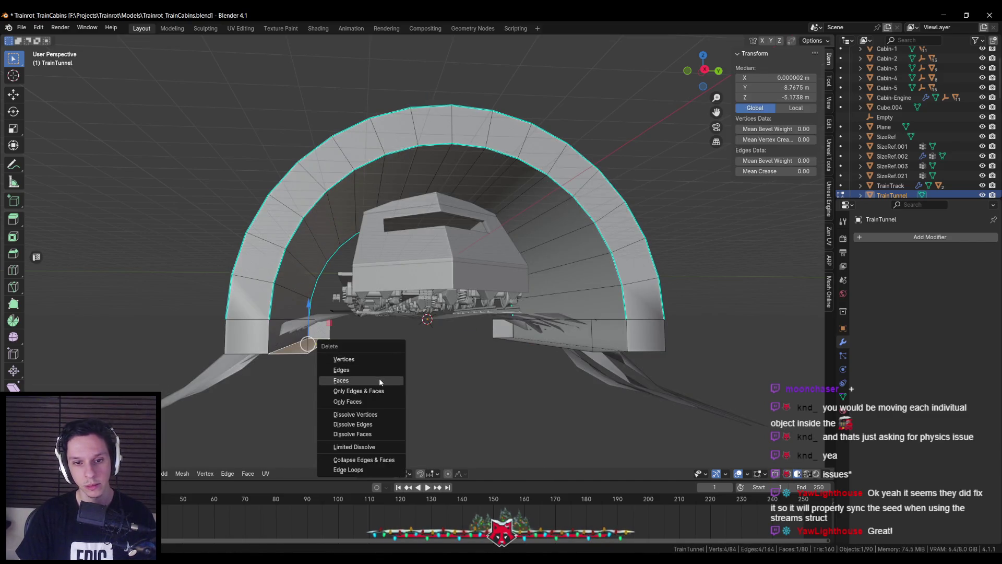
pyautogui.click(379, 378)
pyautogui.hotkey('alt', 'z')
pyautogui.click(548, 368)
pyautogui.hotkey('alt', 'z')
pyautogui.press('x')
pyautogui.click(549, 369)
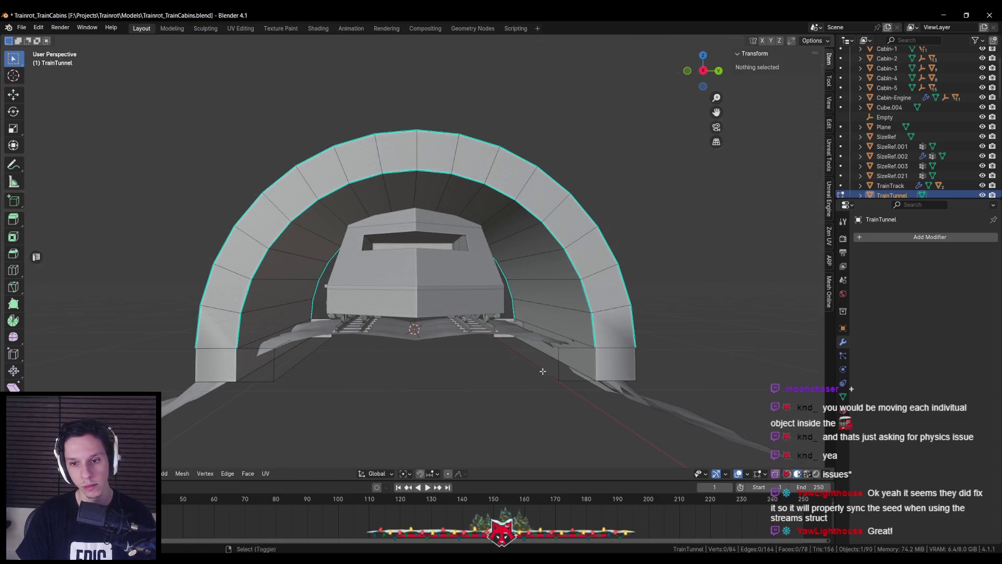
# Delete the remaining bottom-right and left bottom face pair.
pyautogui.hotkey('alt', 'z')
pyautogui.click(546, 313)
pyautogui.hotkey('alt', 'z')
pyautogui.hotkey('alt', 'z')
pyautogui.keyDown('shift'); pyautogui.click(254, 324); pyautogui.keyUp('shift')
pyautogui.hotkey('alt', 'z')
pyautogui.press('x')
pyautogui.click(309, 339)
# Isolate the tunnel and fill the gap in the left ledge.
pyautogui.press('a')
pyautogui.press('KP_Decimal')
pyautogui.hotkey('alt', 'a')
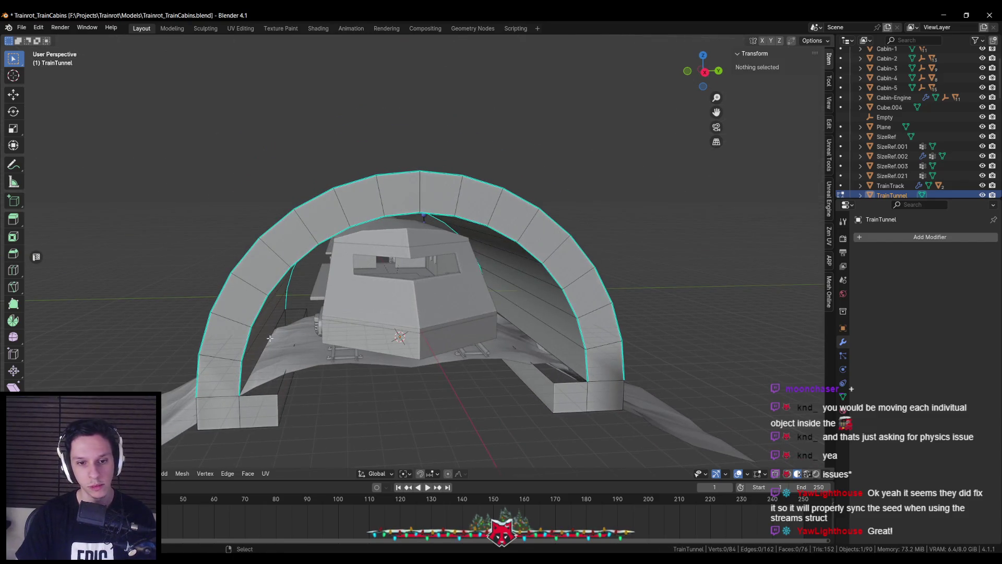
pyautogui.press('KP_Divide')
pyautogui.click(276, 336)
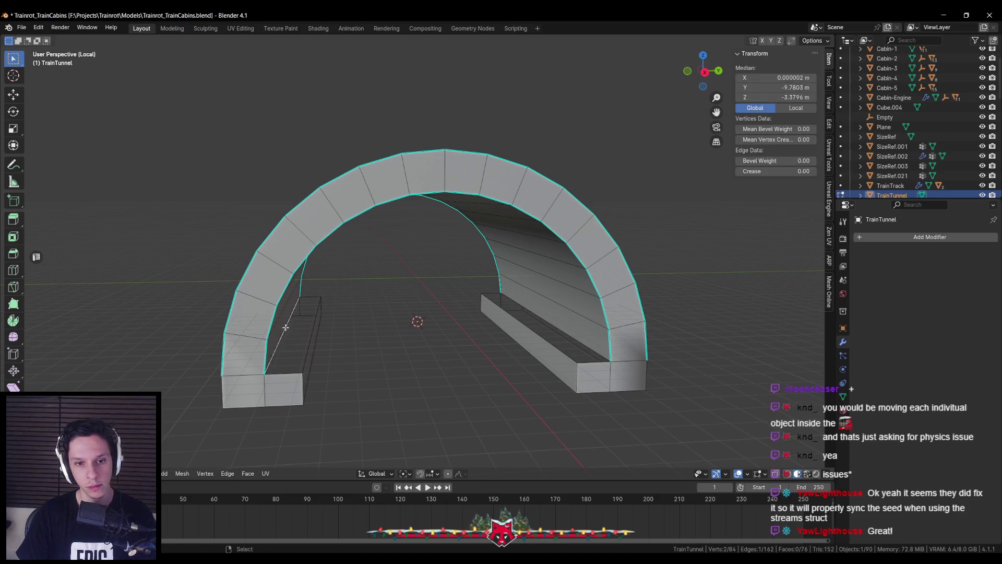
pyautogui.press('f')
# Mark both ledges' top-face edges sharp and return to Object Mode.
pyautogui.click(522, 319)
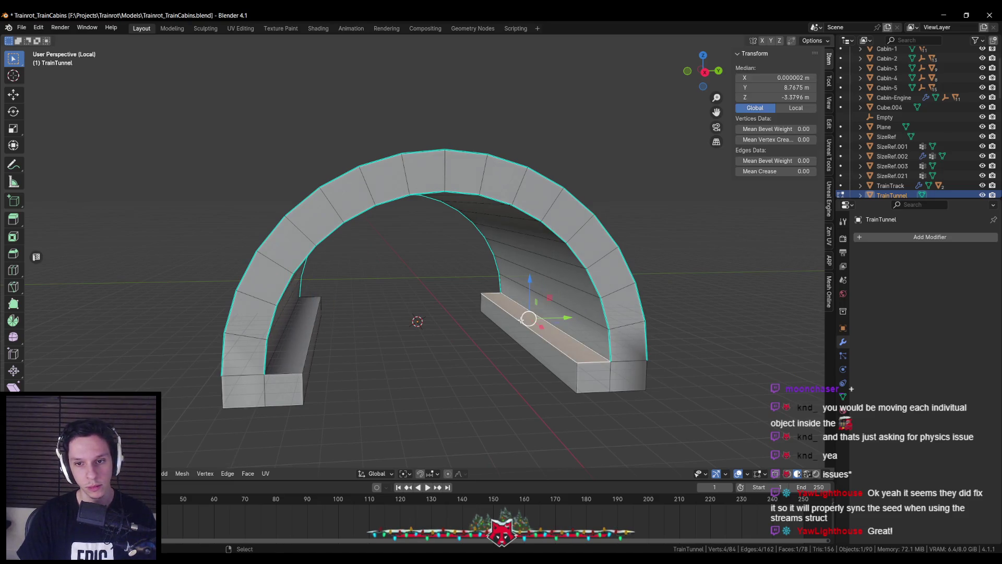
pyautogui.keyDown('shift'); pyautogui.click(303, 343); pyautogui.keyUp('shift')
pyautogui.hotkey('ctrl', 'e')
pyautogui.click(546, 350)
pyautogui.hotkey('alt', 'a')
pyautogui.press('Tab')
pyautogui.press('Tab')
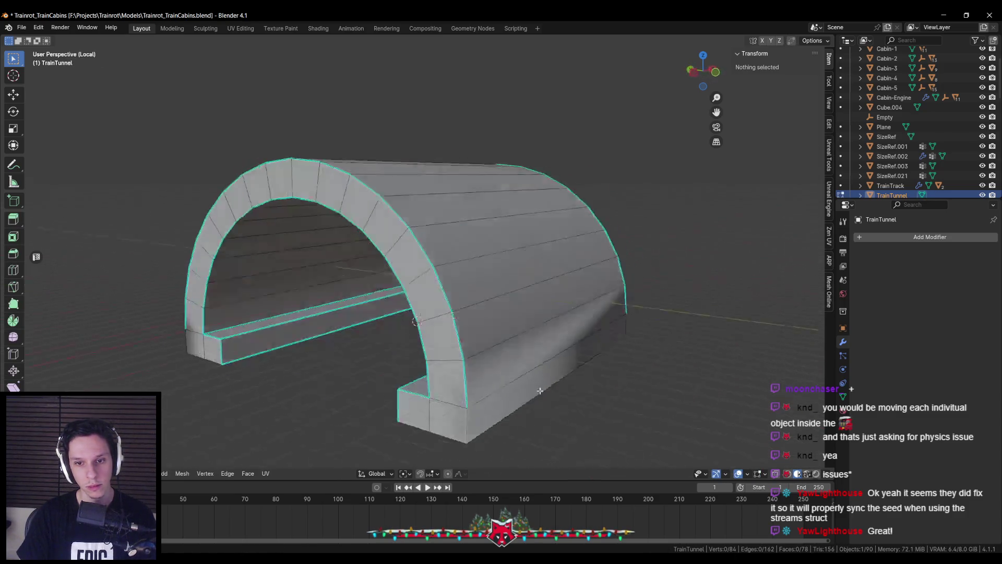
pyautogui.press('Tab')
pyautogui.press('Tab')
pyautogui.click(469, 330)
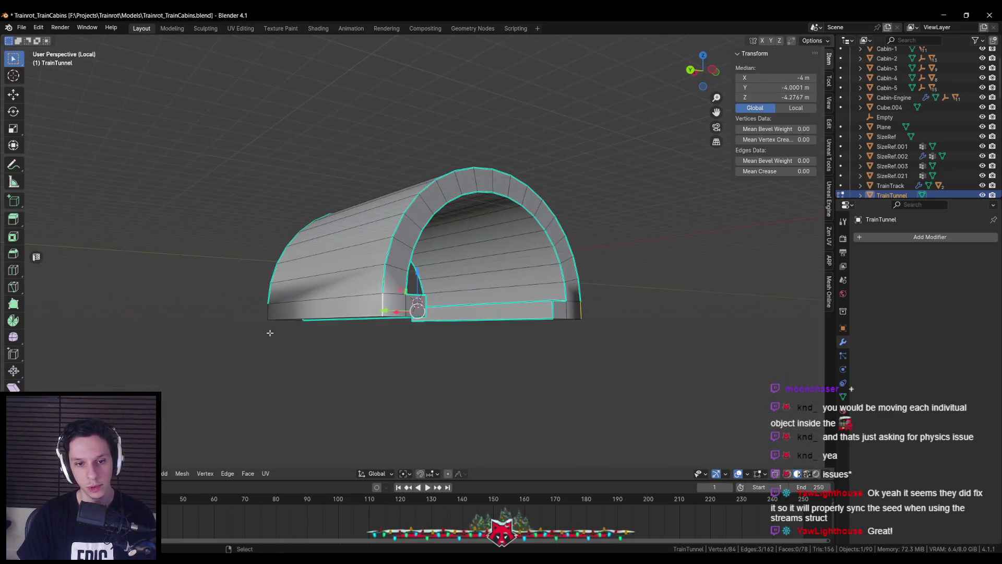
pyautogui.press('Tab')
# View the whole tunnel from the front and above, then bring up the BP_Train-MainEngine graph.
pyautogui.press('KP_1')
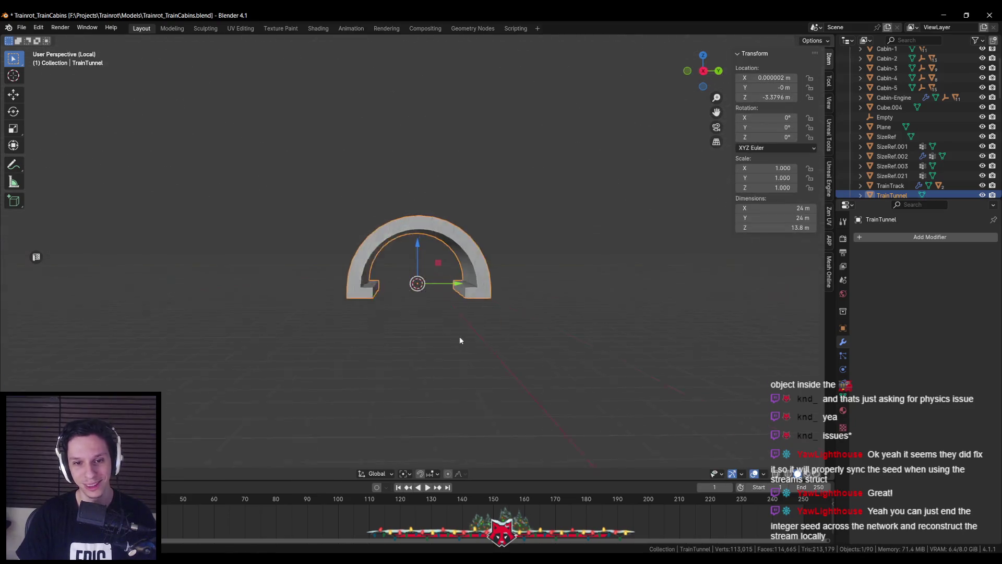
pyautogui.press('KP_Divide')
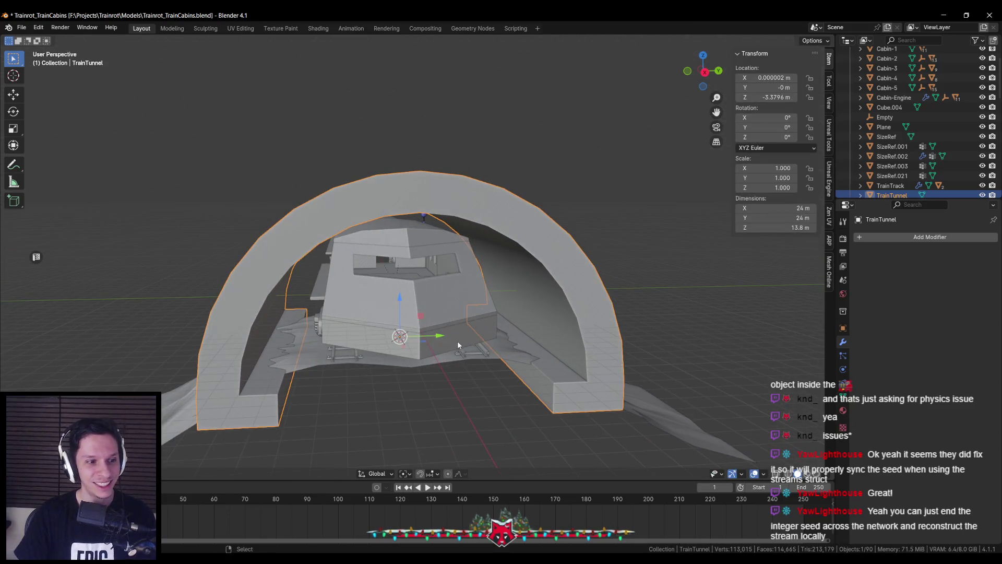
pyautogui.press('KP_8')
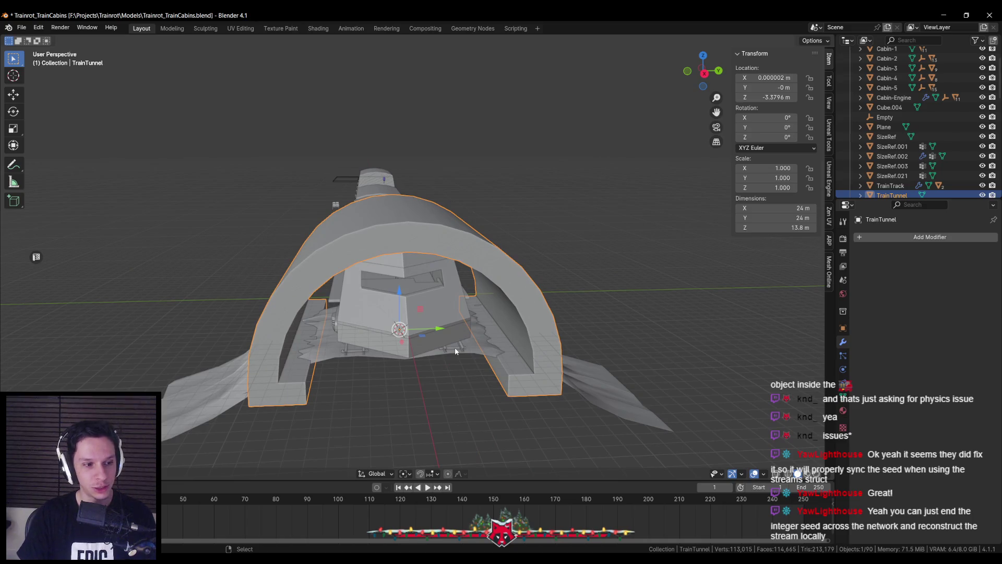
pyautogui.scroll(-4, 449, 359)
pyautogui.scroll(6, 431, 358)
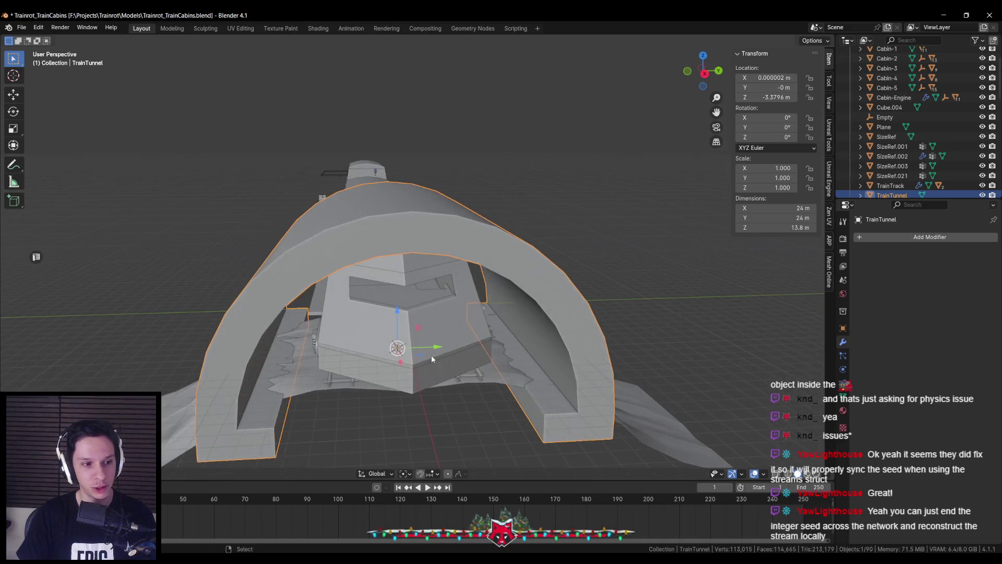
pyautogui.moveTo(305, 548)
pyautogui.click(266, 521)
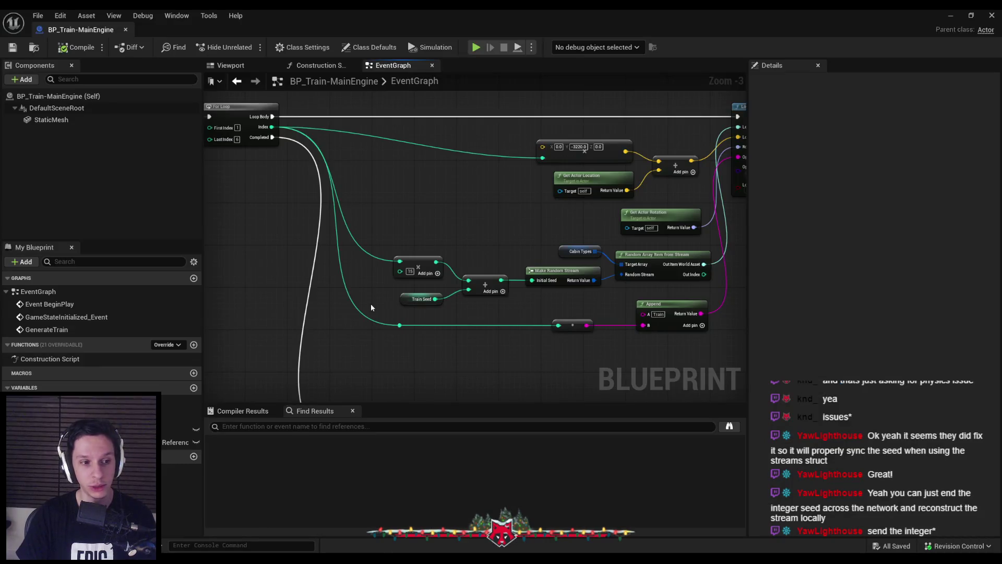
# Inspect the Make Random Stream node and pan toward the Load Level Instance node.
pyautogui.scroll(2, 552, 276)
pyautogui.click(525, 283)
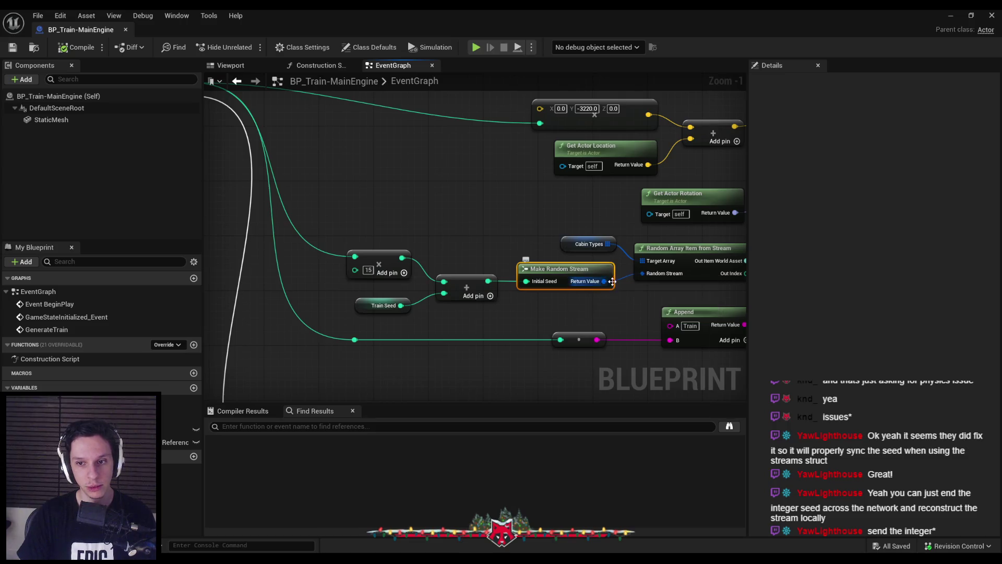
pyautogui.scroll(-1, 525, 309)
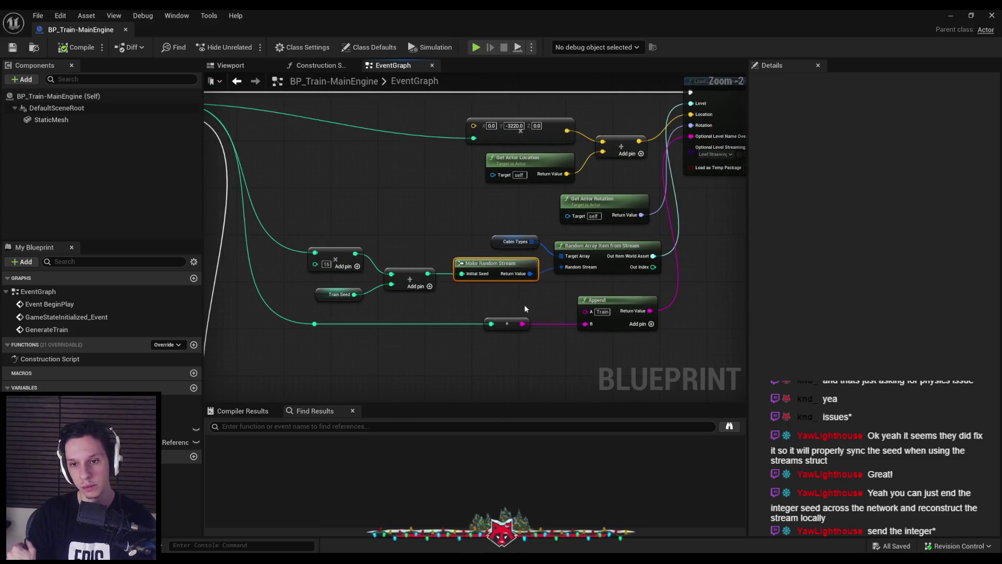
pyautogui.scroll(-1, 372, 247)
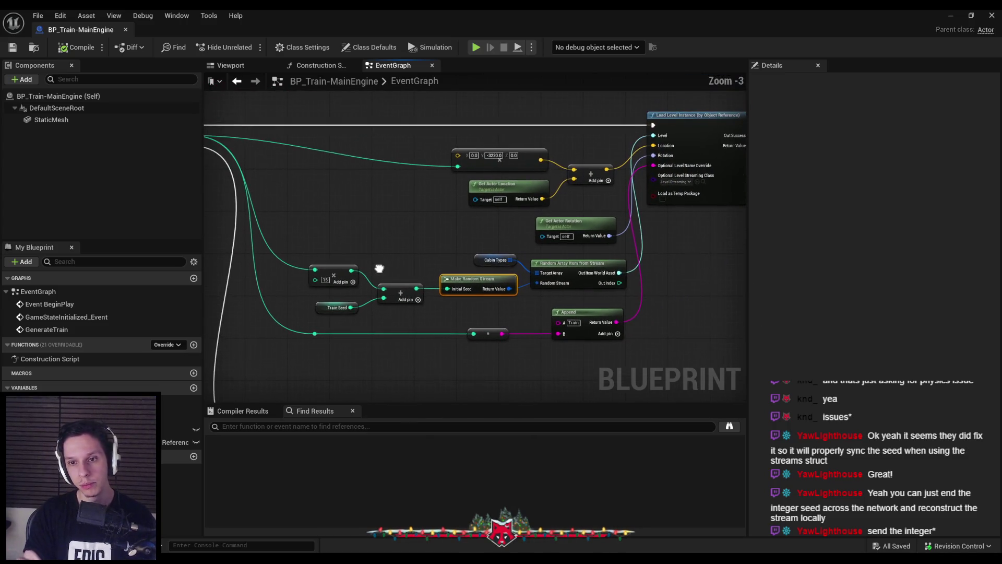
pyautogui.click(414, 264)
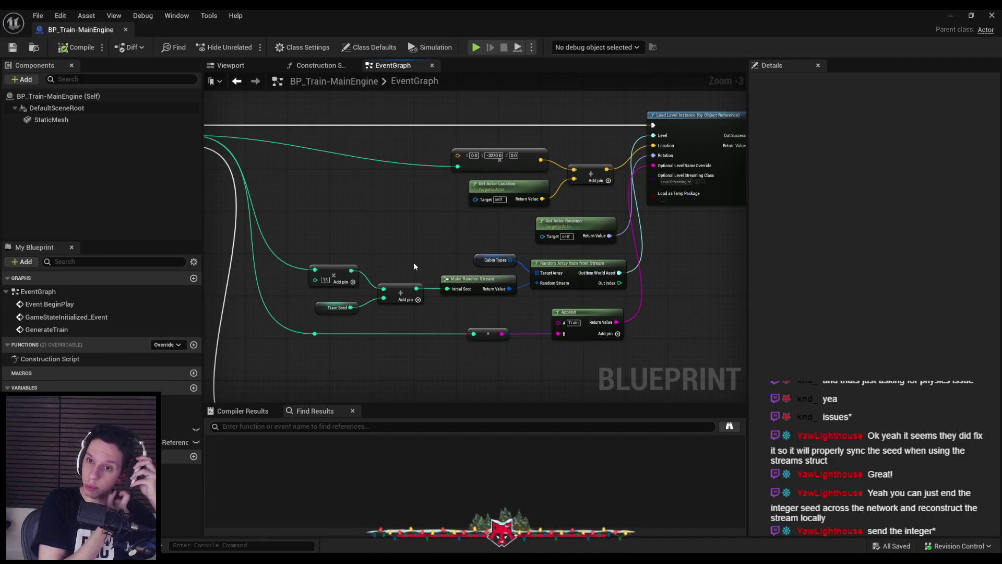
pyautogui.moveTo(414, 267); pyautogui.dragTo(279, 300)
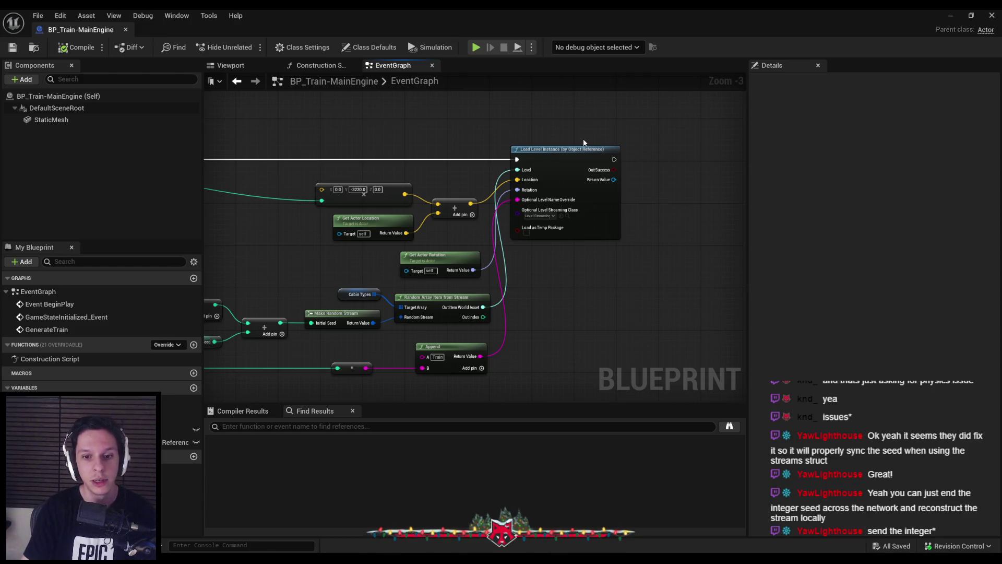
pyautogui.scroll(1, 508, 278)
# Right-align the rotation, random item and Append nodes, and shift Load Level Instance and the reroute right.
pyautogui.moveTo(463, 170); pyautogui.dragTo(533, 326)
pyautogui.hotkey('shift', 'd')
pyautogui.moveTo(523, 171); pyautogui.dragTo(570, 171)
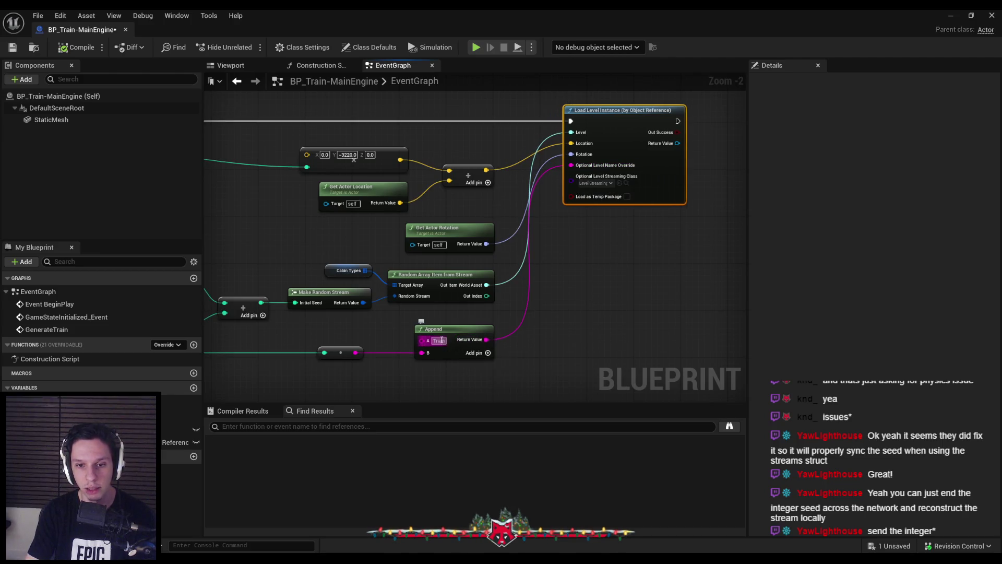
pyautogui.scroll(-2, 420, 353)
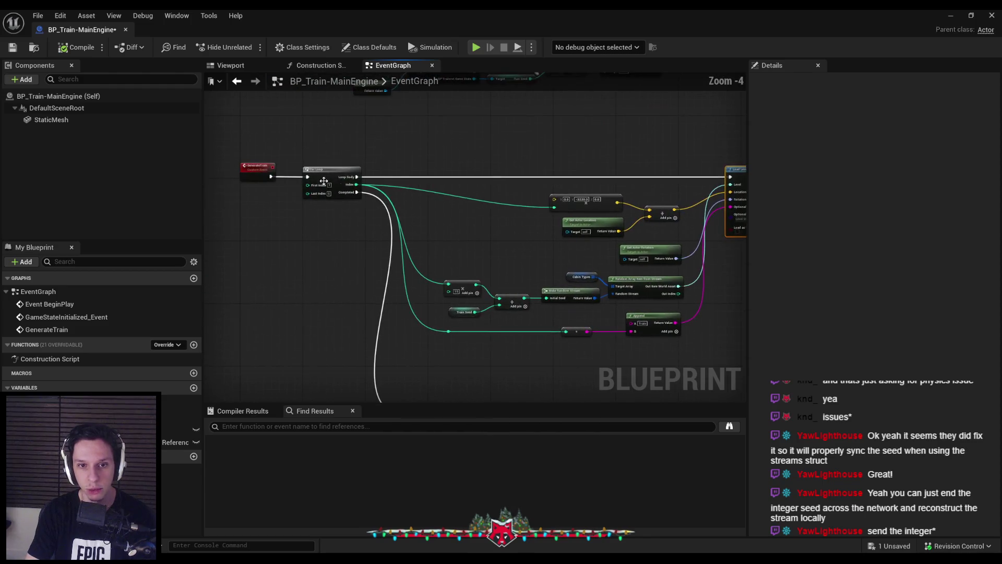
pyautogui.scroll(2, 603, 344)
pyautogui.scroll(-2, 266, 171)
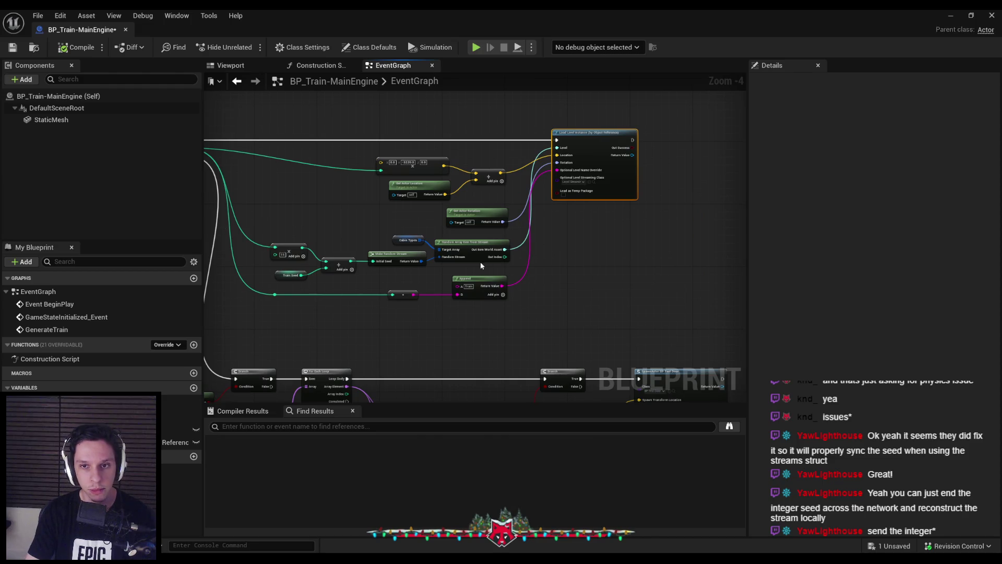
pyautogui.scroll(1, 464, 266)
pyautogui.moveTo(382, 305); pyautogui.dragTo(390, 305)
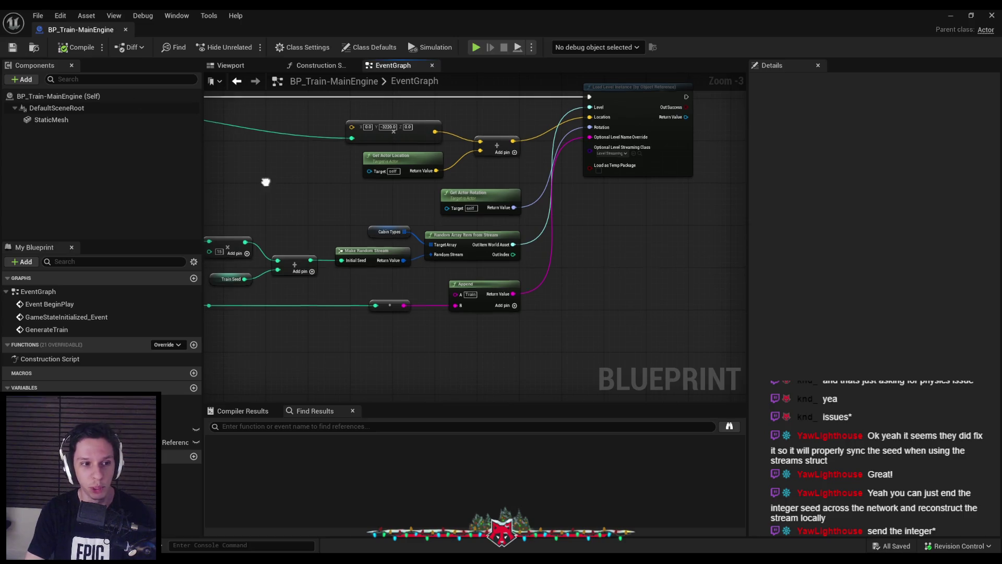
pyautogui.moveTo(267, 175); pyautogui.dragTo(358, 197)
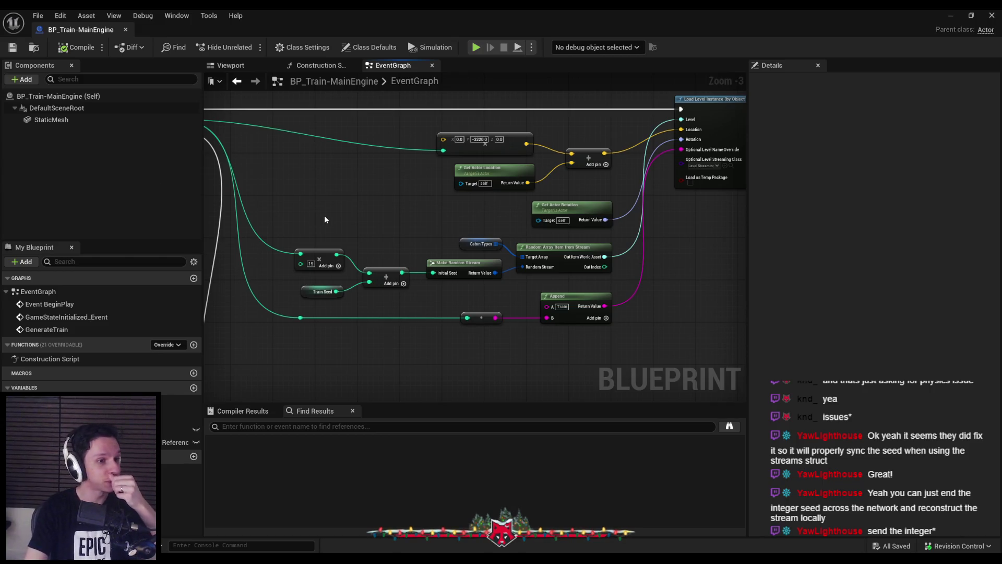
pyautogui.moveTo(727, 154); pyautogui.dragTo(642, 168)
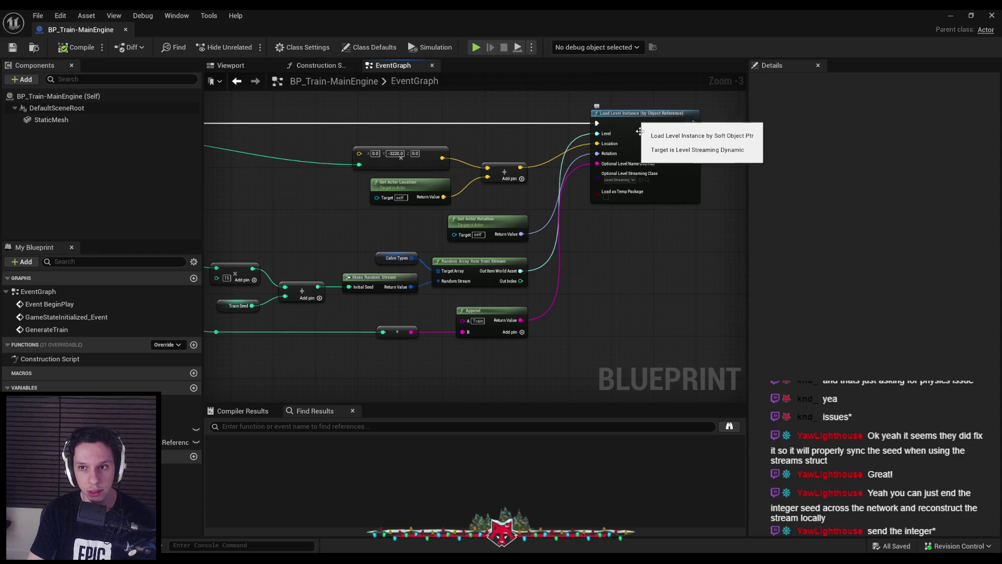
pyautogui.click(618, 180)
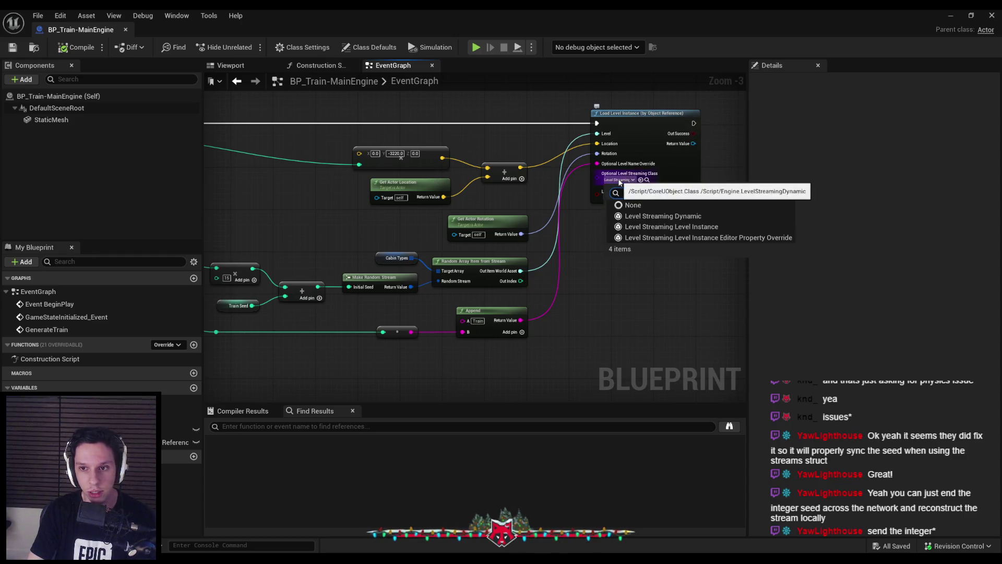
pyautogui.click(648, 216)
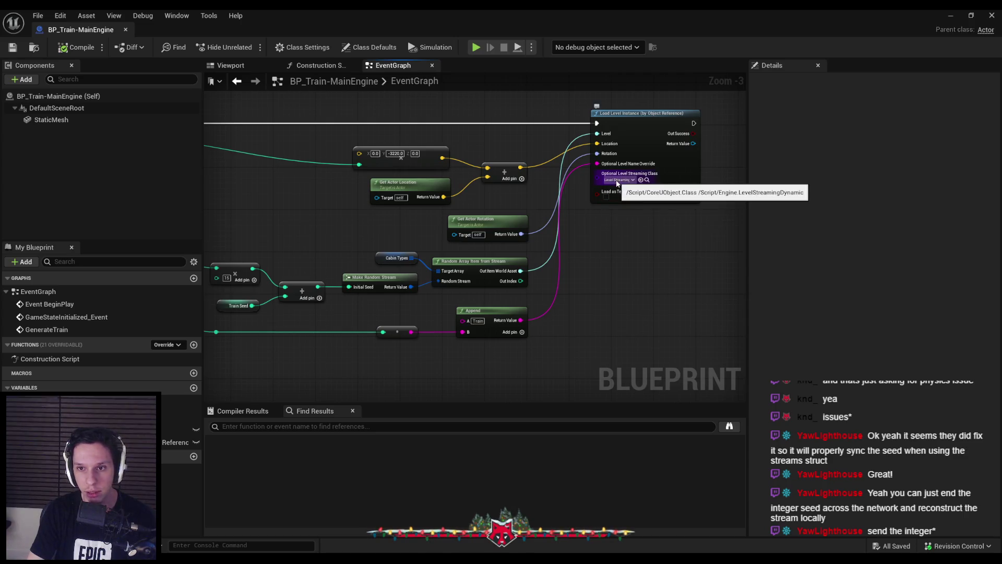
pyautogui.scroll(3, 617, 182)
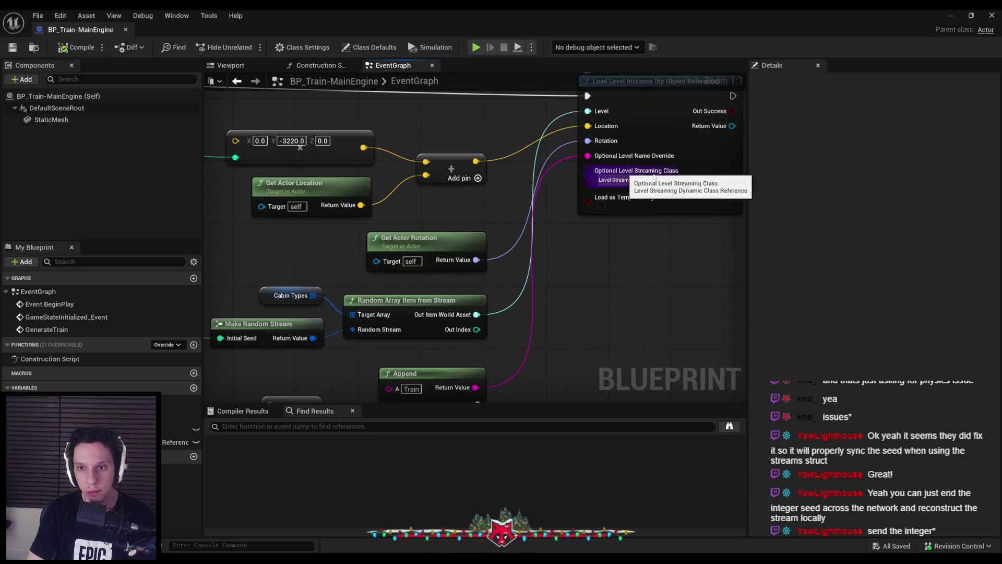
pyautogui.click(622, 181)
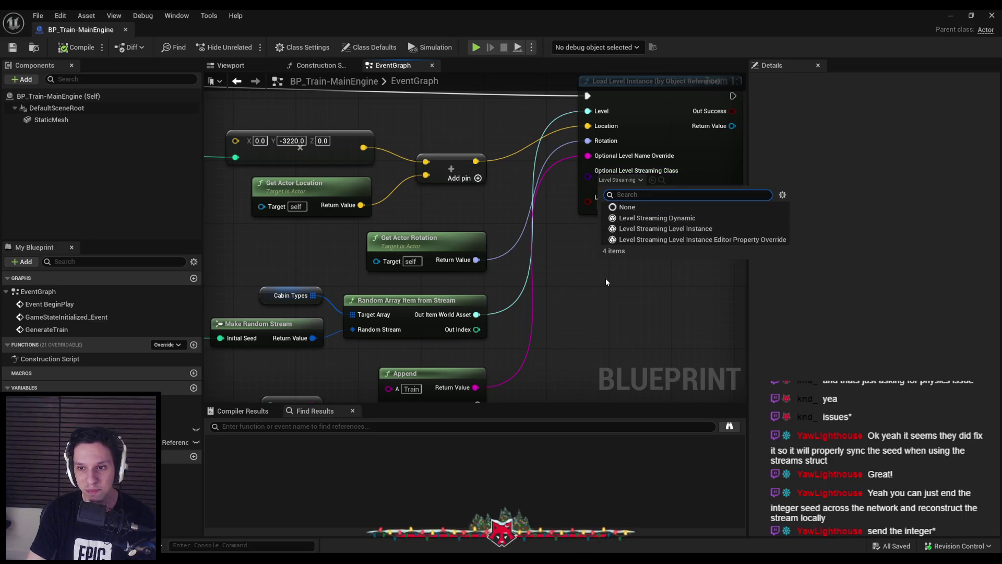
pyautogui.click(610, 184)
pyautogui.click(641, 180)
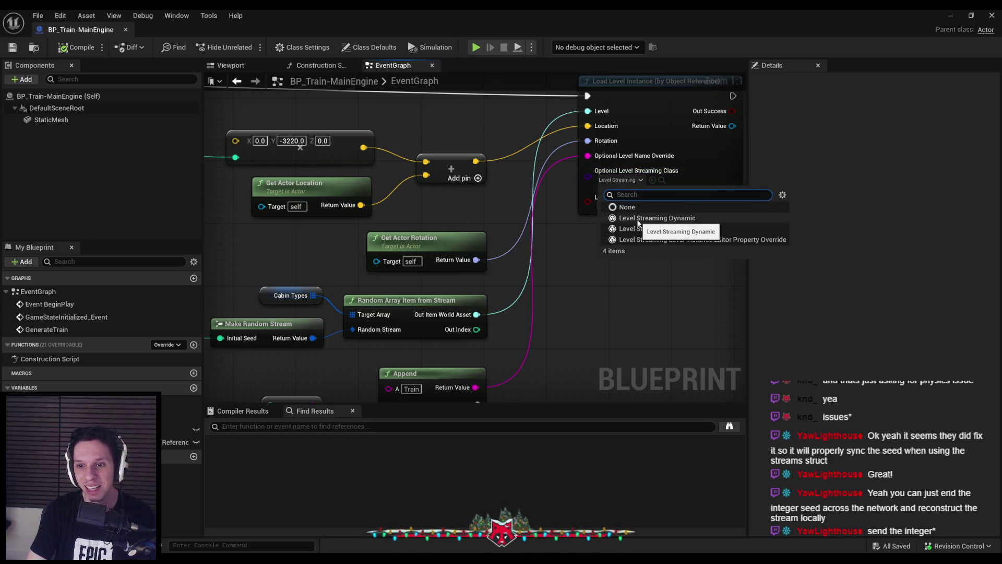
pyautogui.click(638, 219)
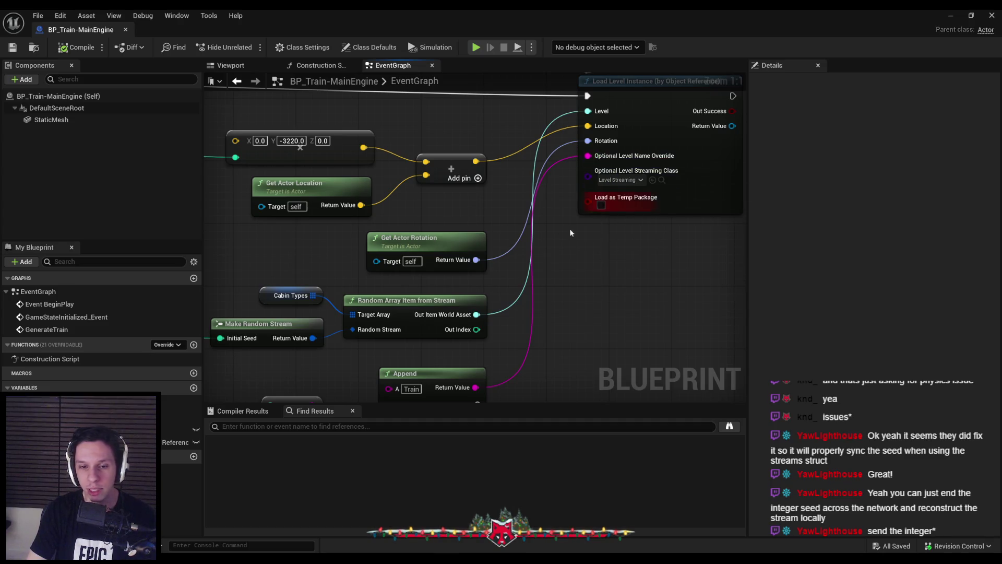
pyautogui.scroll(-2, 571, 233)
pyautogui.hotkey('alt', 'Tab')
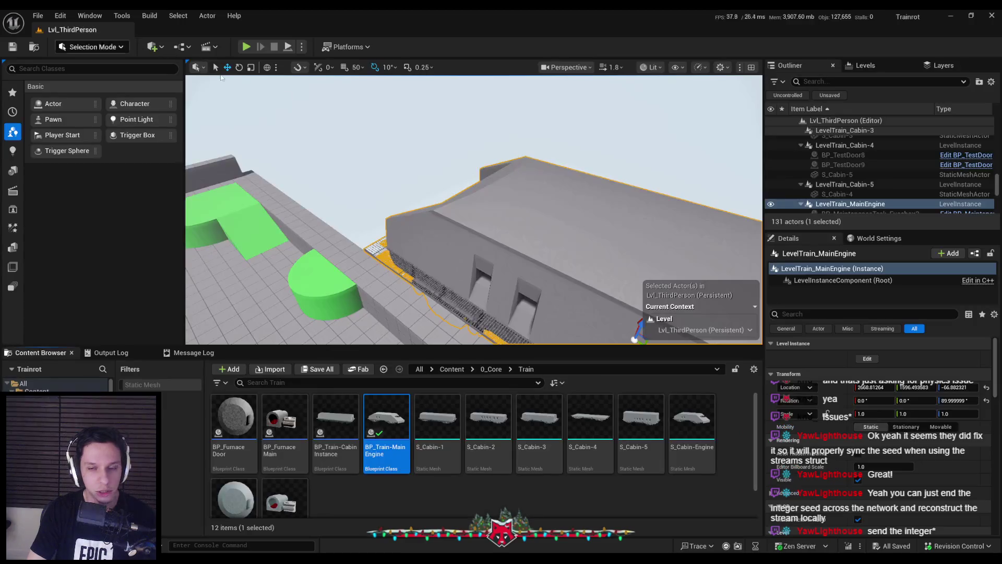
# Fly over the train engine in Lvl_ThirdPerson, then switch back to Blender.
pyautogui.scroll(-2, 473, 209)
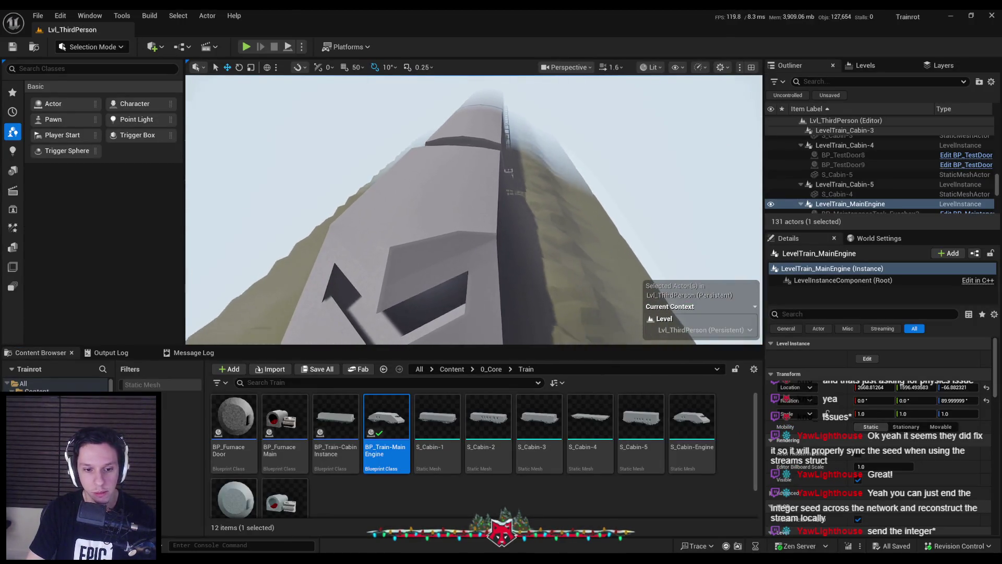
pyautogui.hotkey('alt', 'Tab')
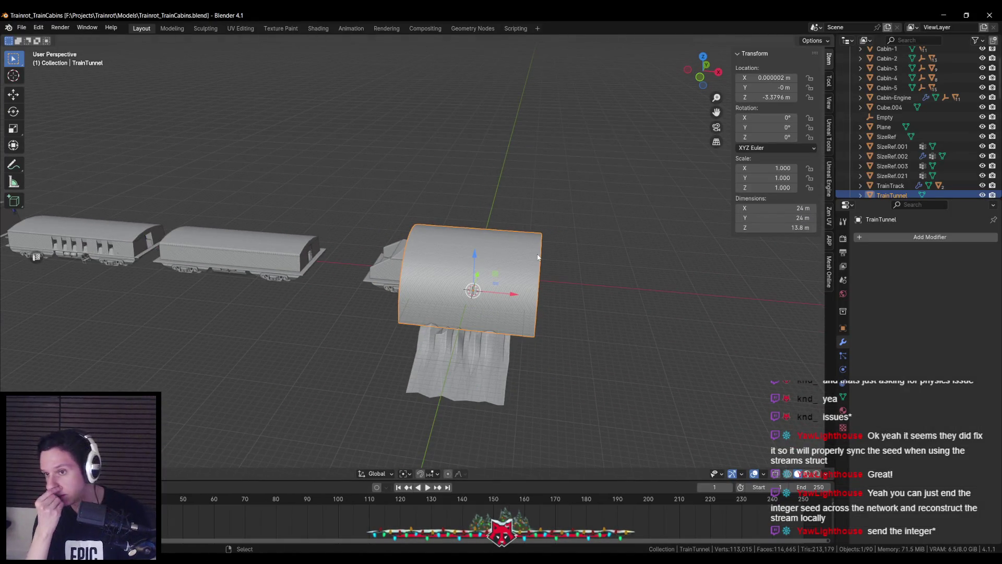
# Save Trainrot_TrainCabins.blend, change TrainTunnel's Export from Auto to Export recursive, and return to Unreal.
pyautogui.hotkey('ctrl', 's')
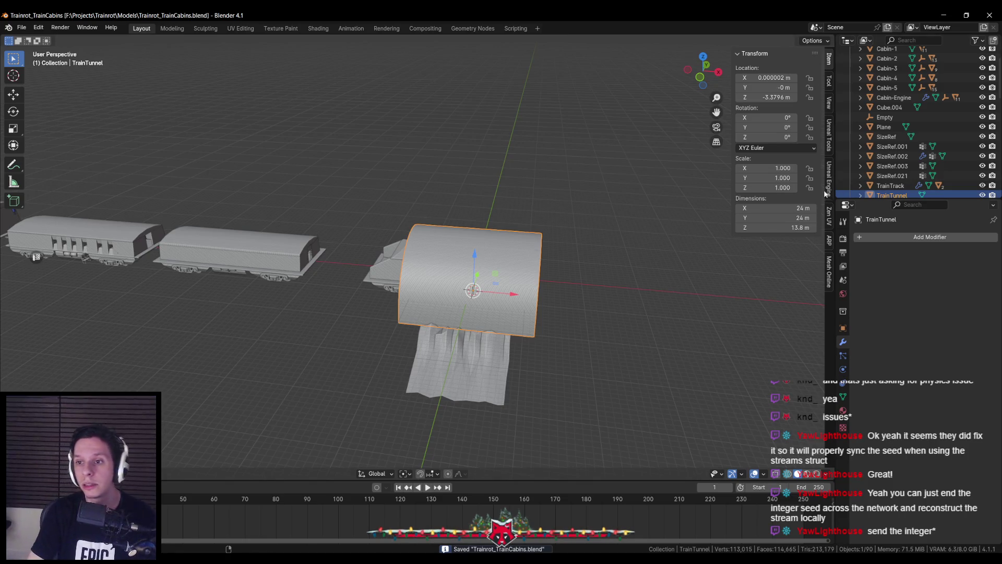
pyautogui.click(829, 188)
pyautogui.click(787, 159)
pyautogui.click(783, 178)
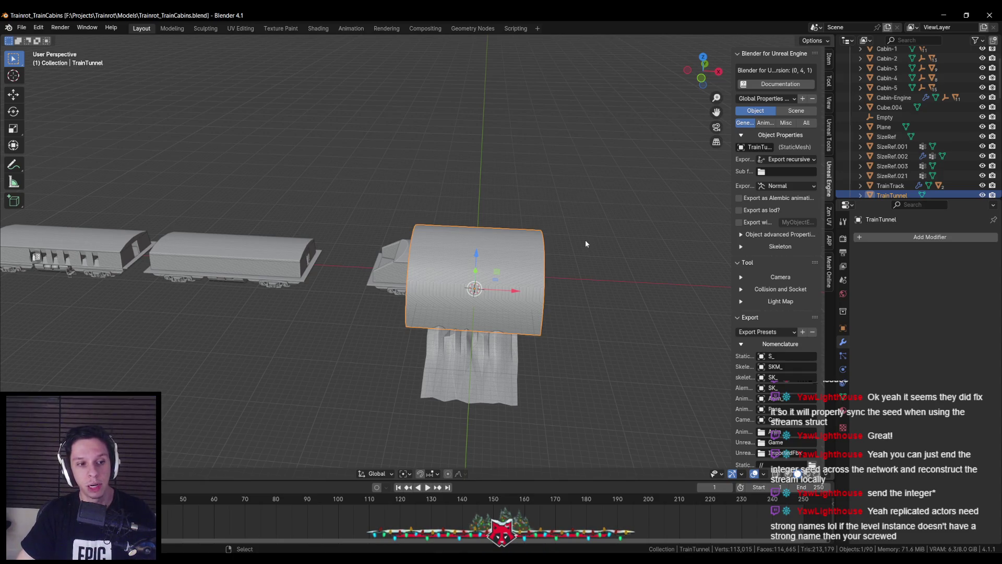
pyautogui.hotkey('alt', 'Tab')
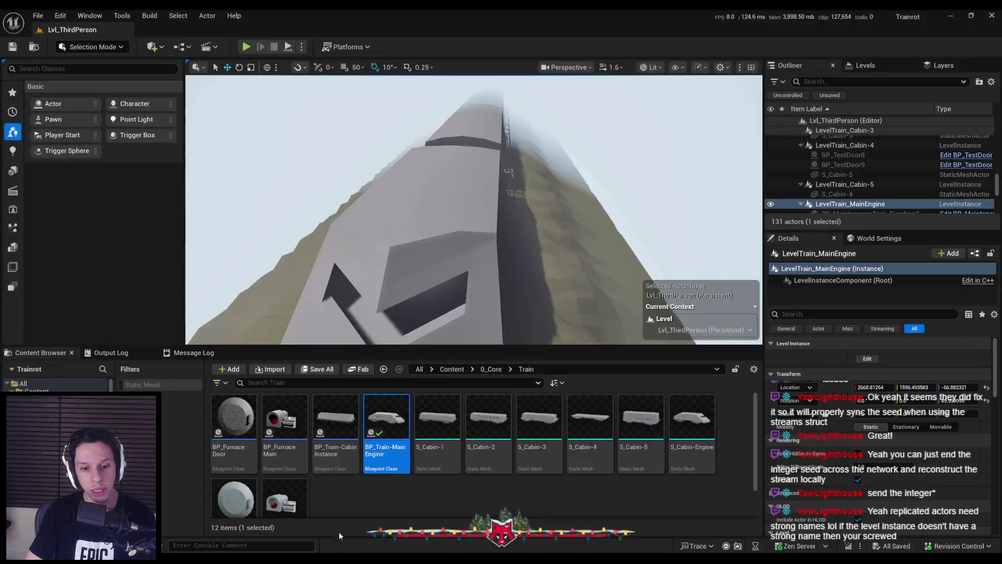
pyautogui.doubleClick(373, 433)
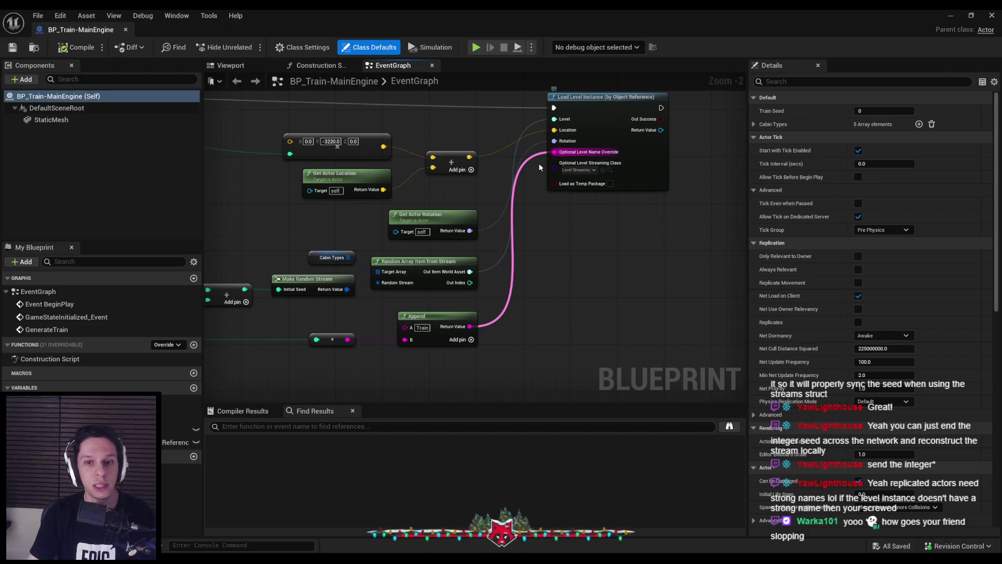
pyautogui.click(949, 16)
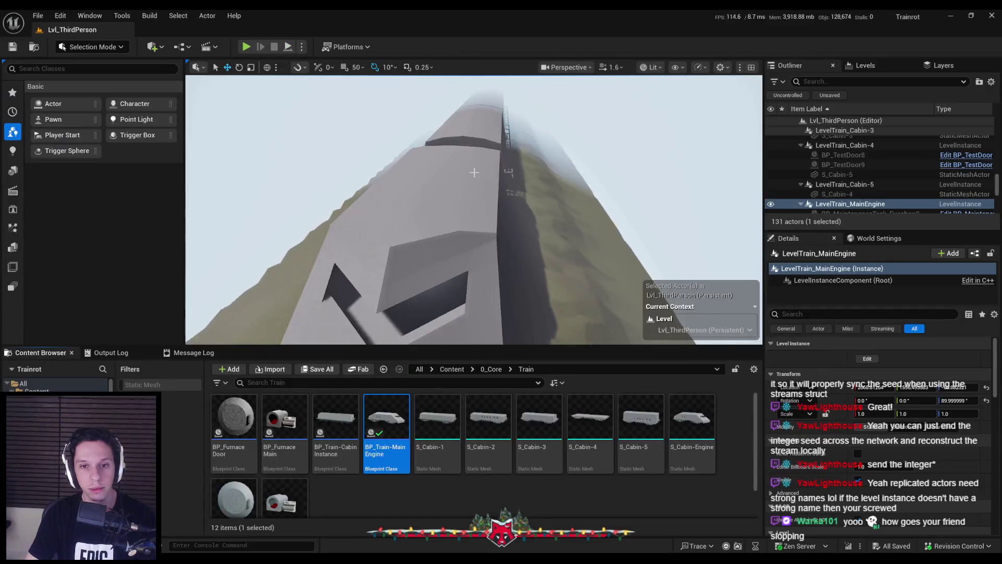
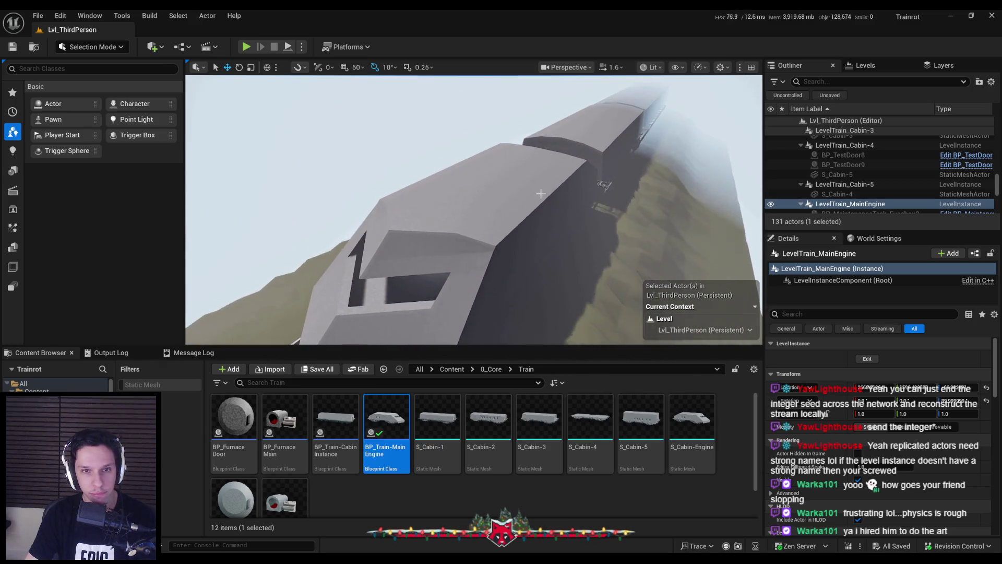
# Bring the BP_Train-MainEngine Blueprint editor window to the front from the taskbar.
pyautogui.click(347, 529)
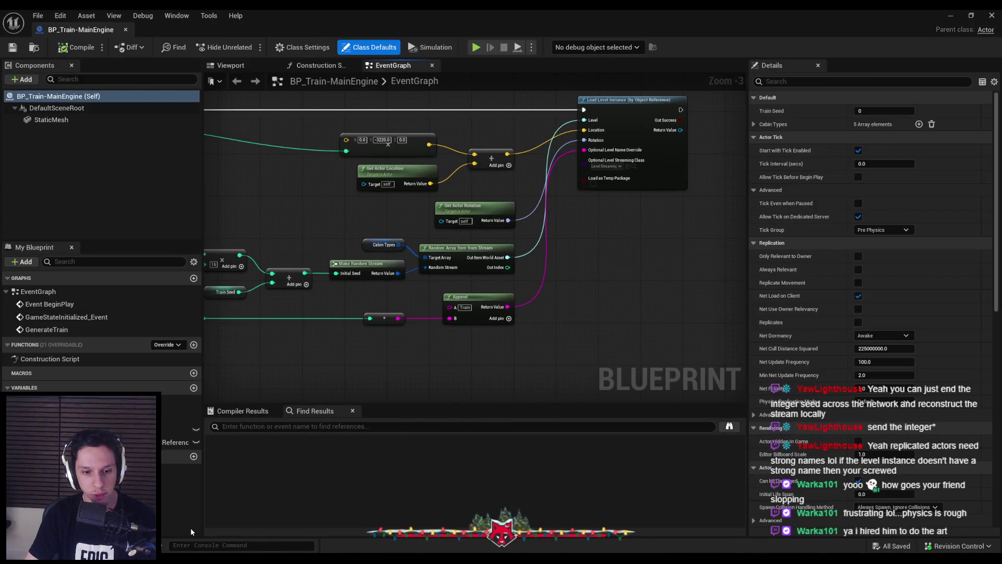
# Go from the Monster Ideas notes back to the Trainrot page and open February Nextfest.
pyautogui.moveTo(191, 532)
pyautogui.click(209, 509)
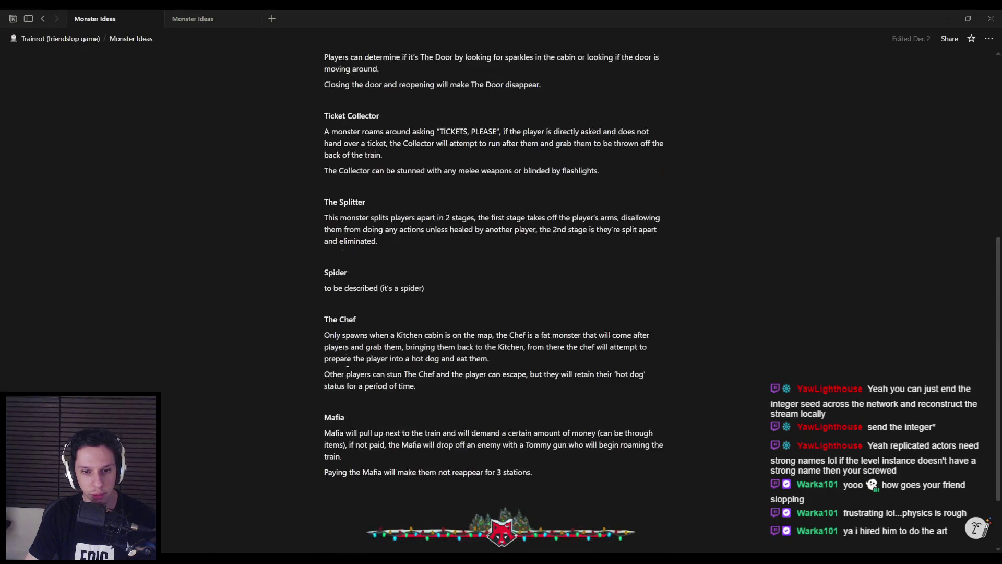
pyautogui.hotkey('ctrl', '[')
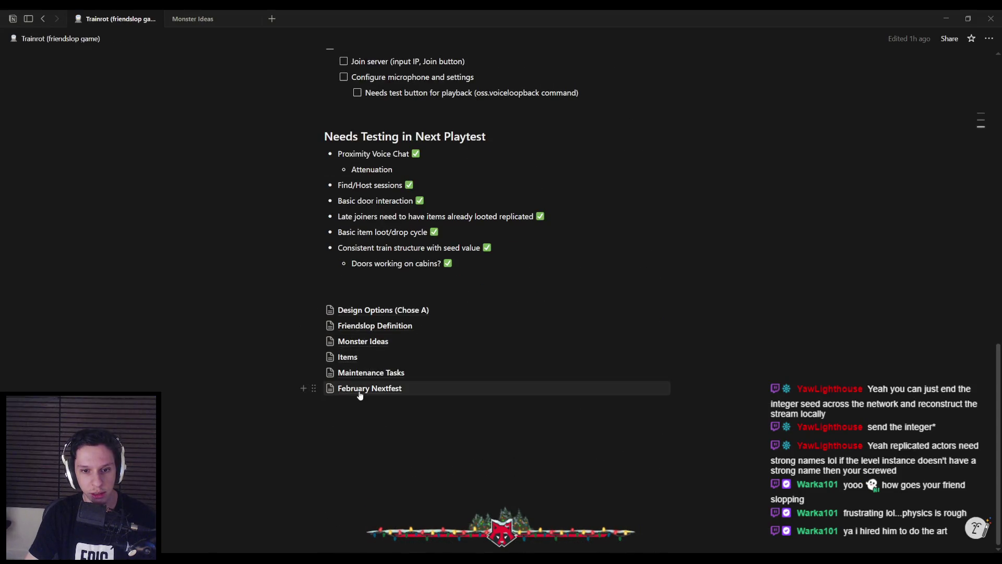
pyautogui.click(360, 392)
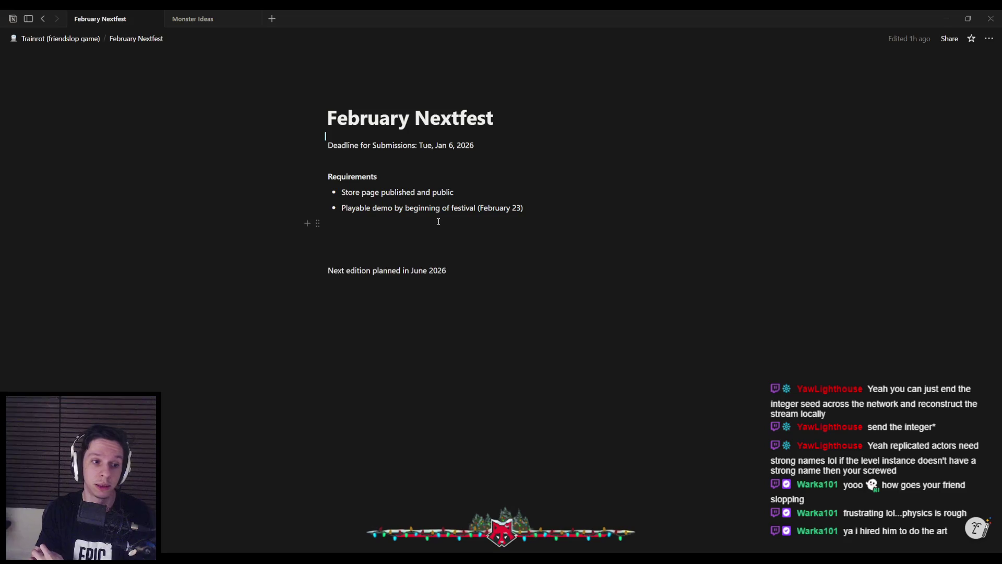
# Add an empty line below the Jan 6, 2026 deadline, then return to the Trainrot page.
pyautogui.moveTo(478, 147); pyautogui.dragTo(436, 147)
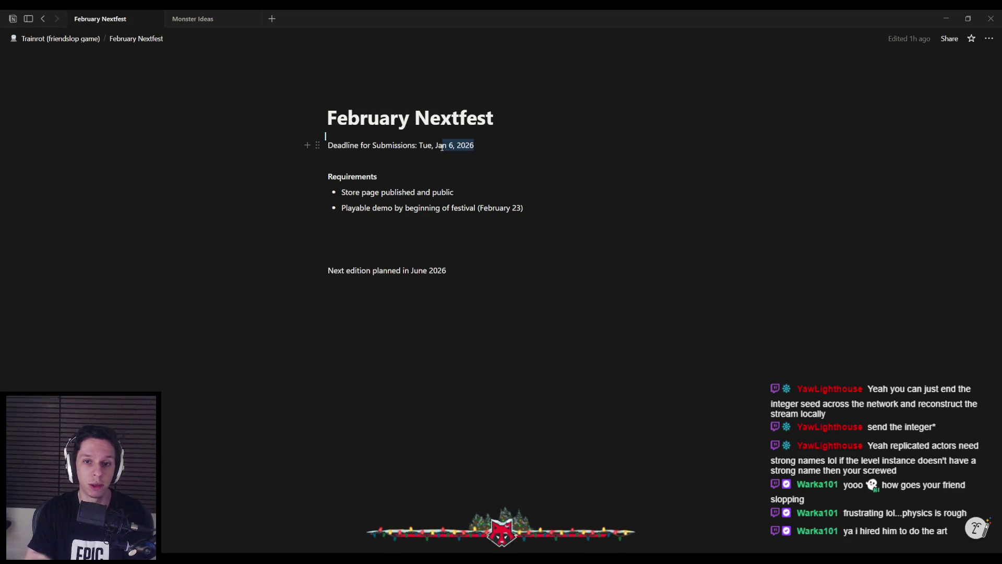
pyautogui.click(437, 147)
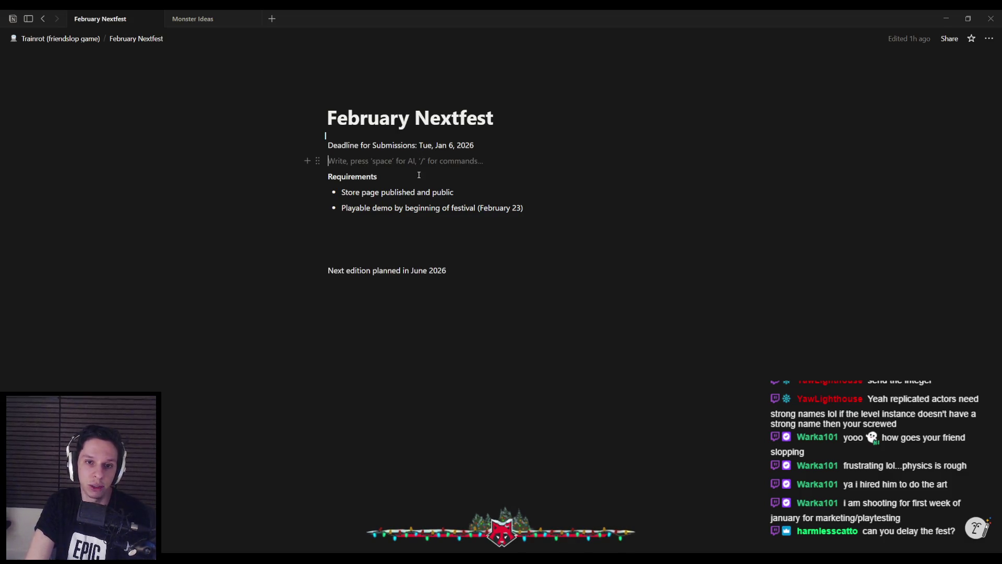
pyautogui.click(485, 153)
pyautogui.press('Return')
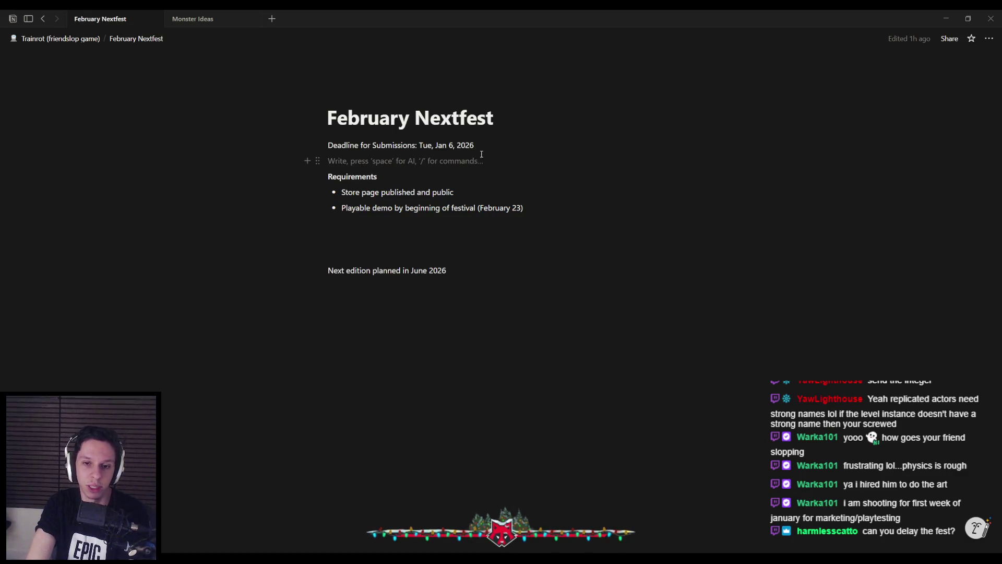
pyautogui.hotkey('ctrl', '[')
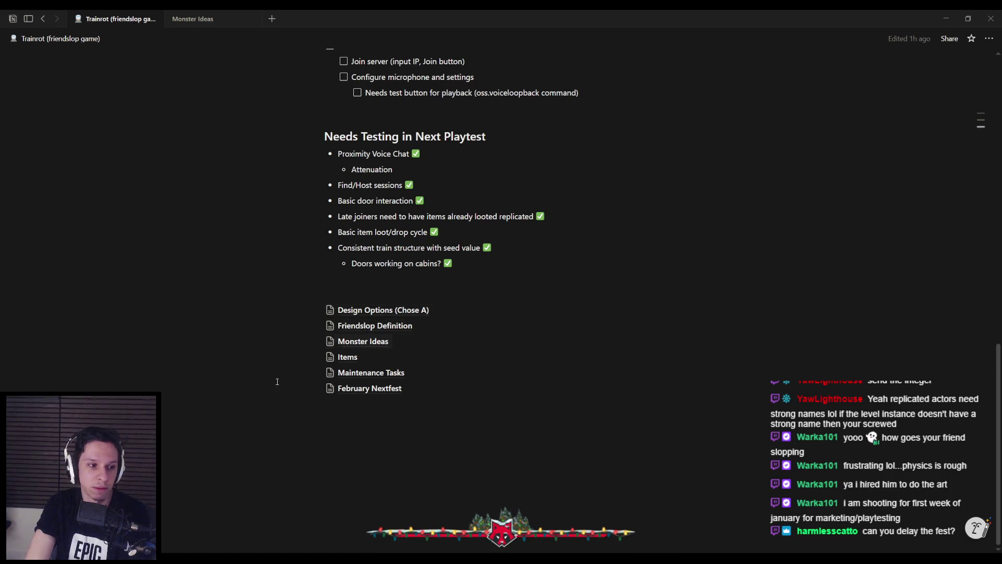
# Switch to the BP_Train-MainEngine event graph, clear the selection, save it, and return to Notion.
pyautogui.hotkey('alt', 'Tab')
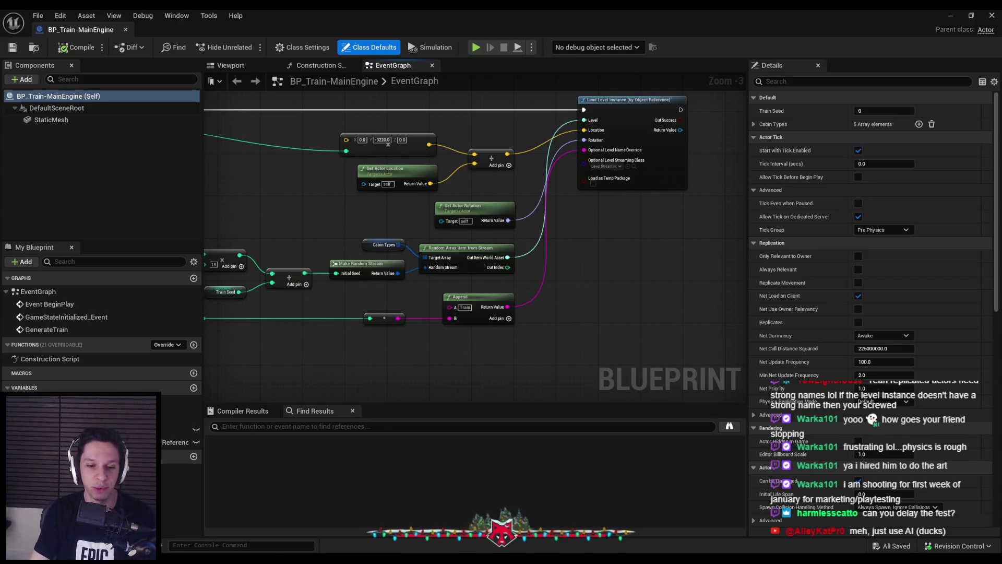
pyautogui.moveTo(279, 559)
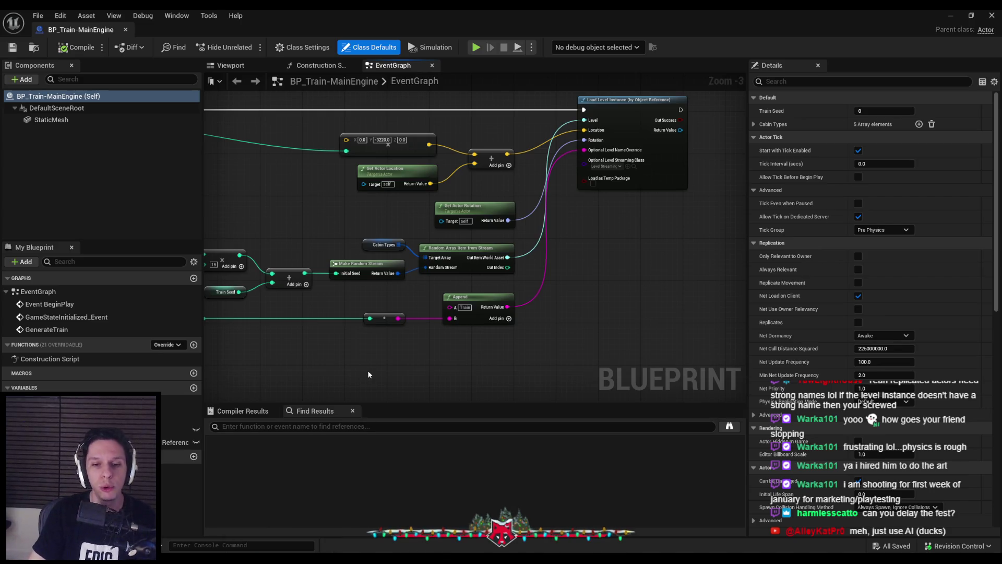
pyautogui.moveTo(366, 363); pyautogui.dragTo(449, 369)
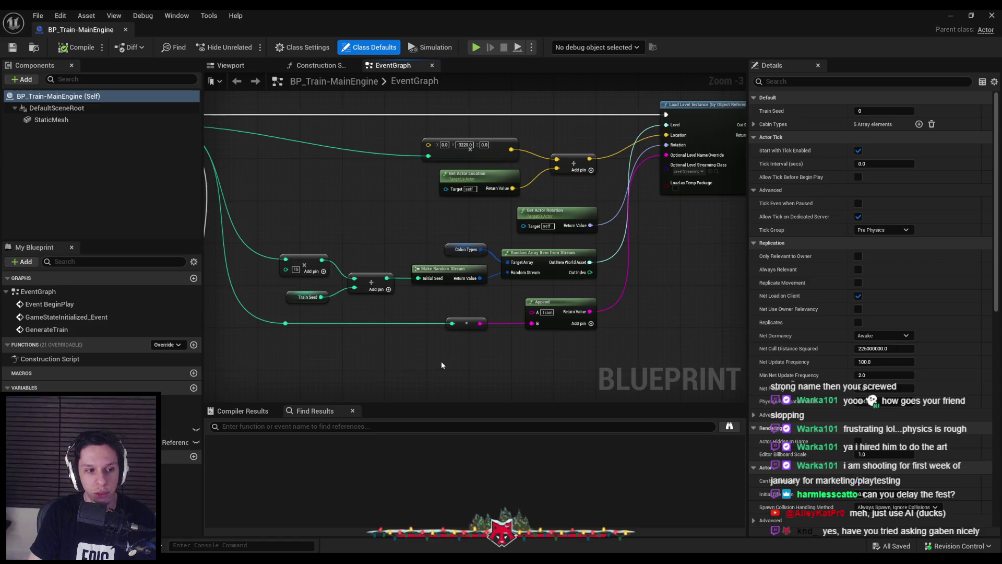
pyautogui.scroll(-1, 441, 361)
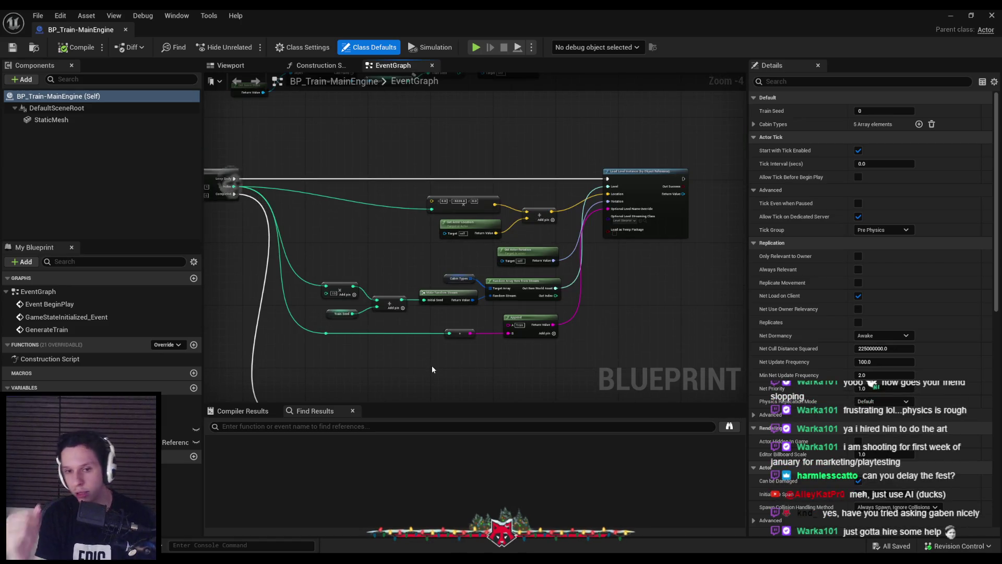
pyautogui.scroll(3, 428, 344)
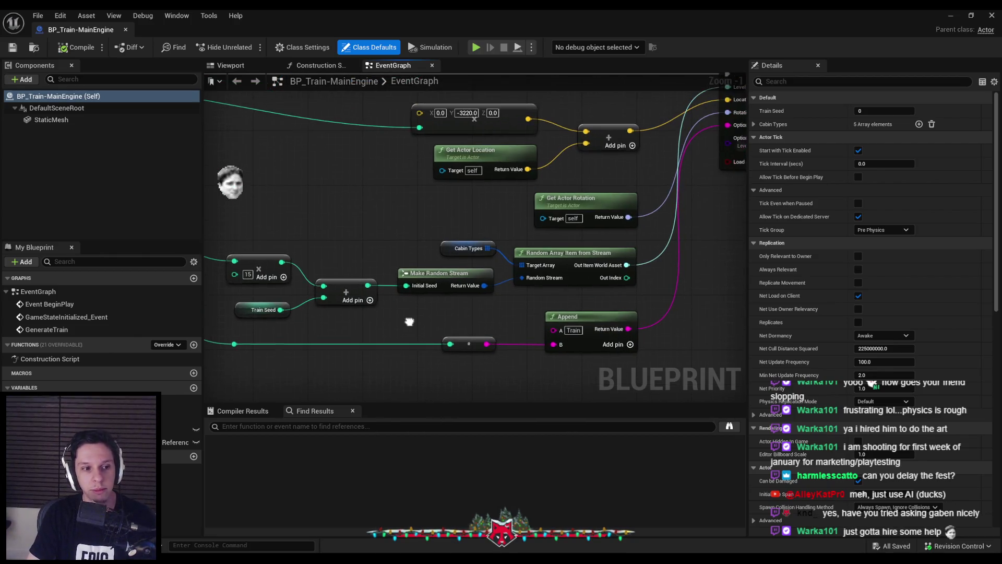
pyautogui.scroll(-1, 491, 350)
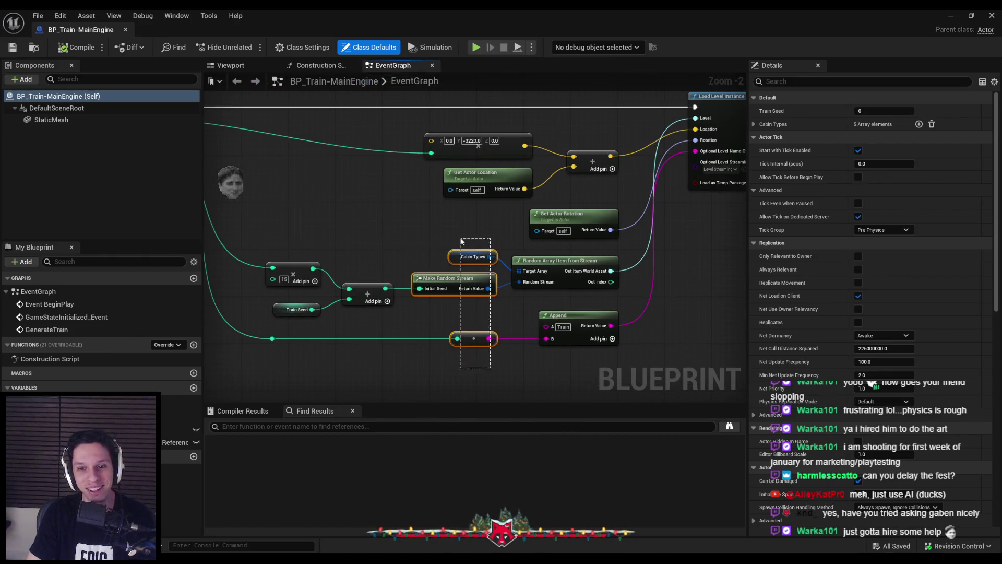
pyautogui.click(466, 308)
pyautogui.click(13, 47)
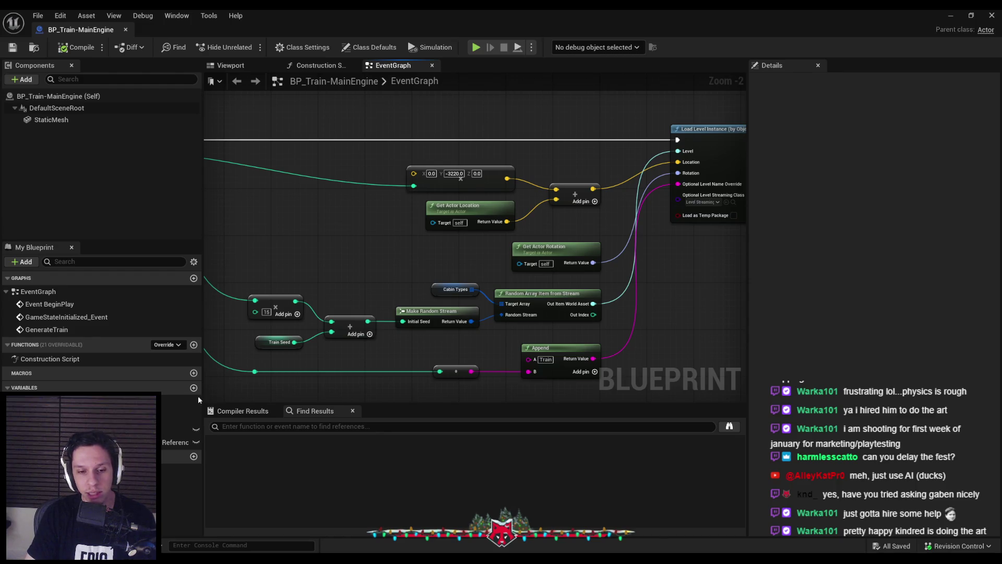
pyautogui.hotkey('alt', 'Tab')
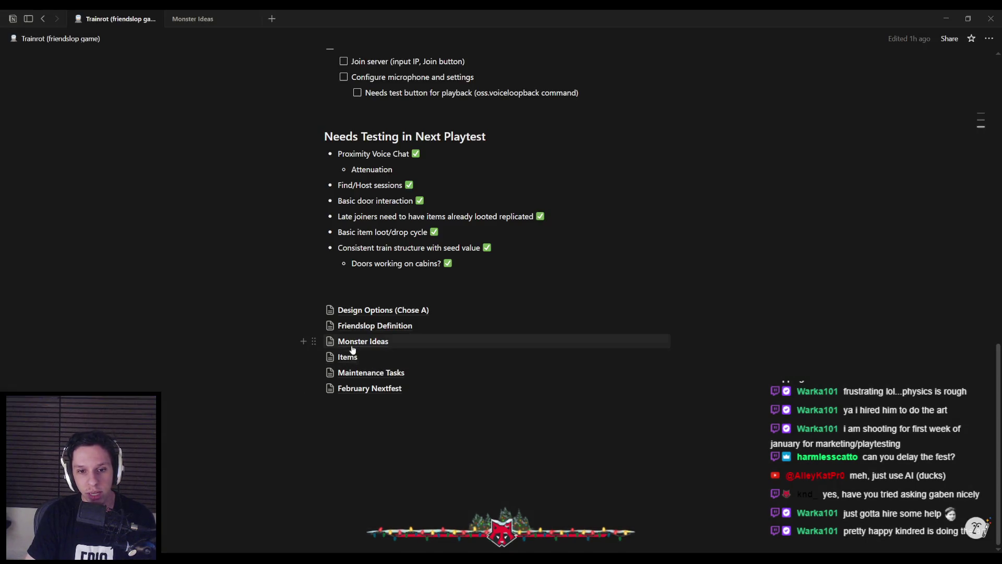
# Read through the Monster Ideas page's monster descriptions, then go back to the Unreal event graph.
pyautogui.click(352, 347)
pyautogui.scroll(-4, 352, 235)
pyautogui.scroll(4, 352, 209)
pyautogui.scroll(-8, 352, 187)
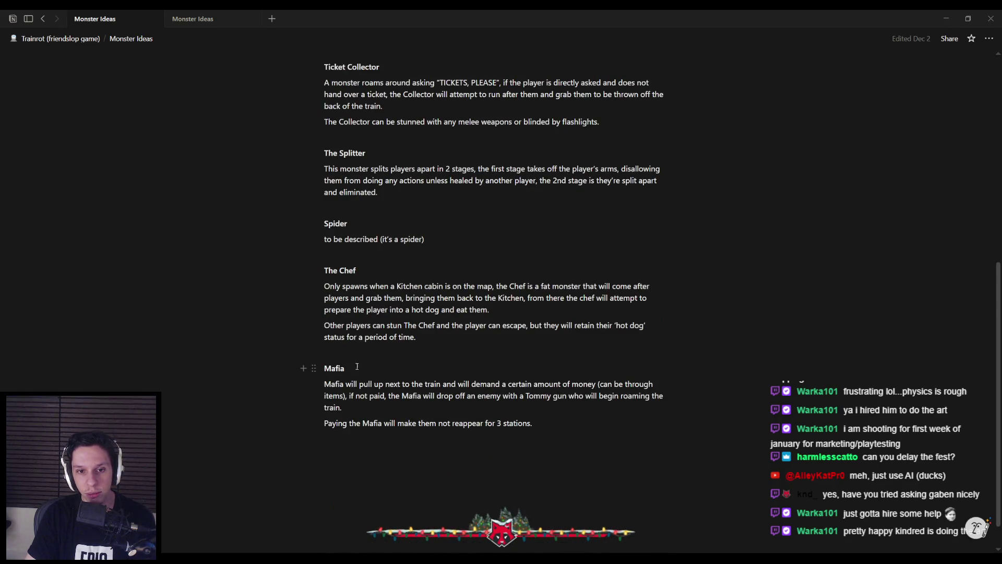
pyautogui.scroll(8, 359, 376)
pyautogui.scroll(-4, 377, 348)
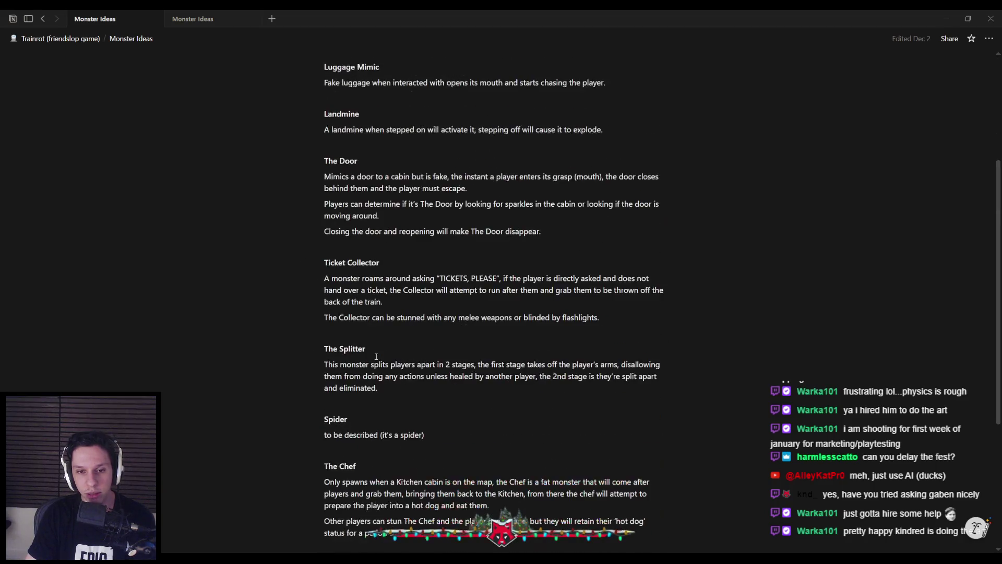
pyautogui.scroll(4, 375, 354)
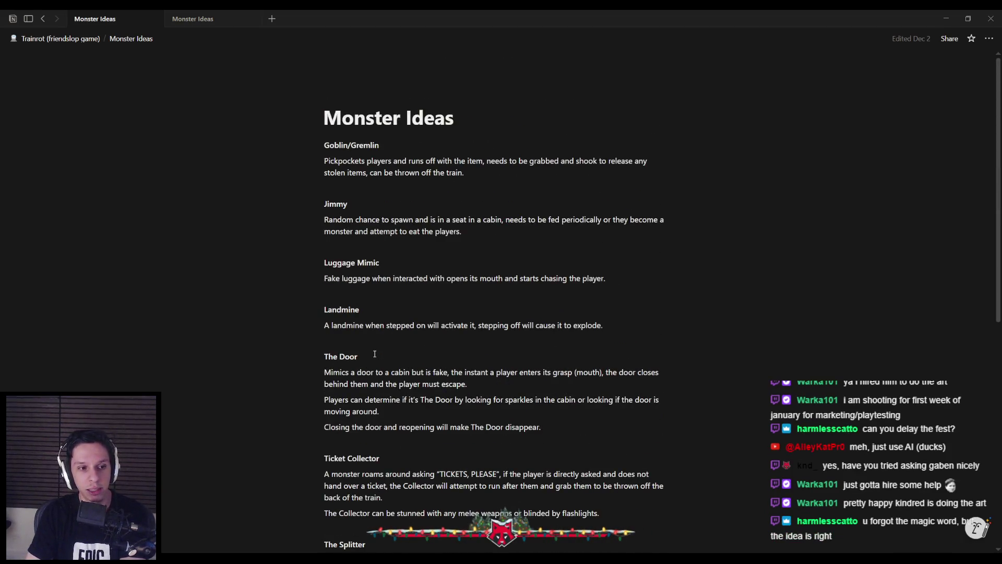
pyautogui.scroll(-7, 375, 352)
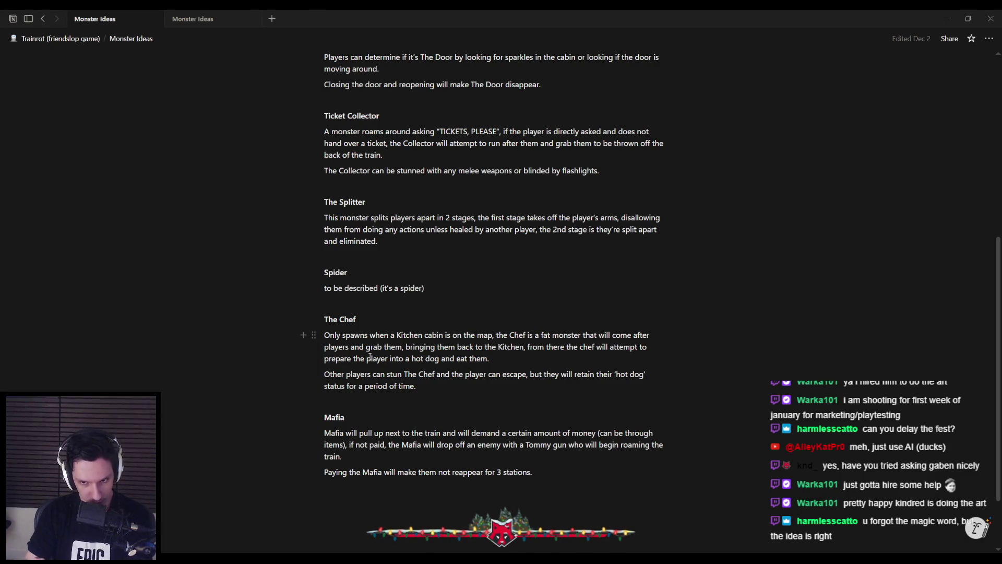
pyautogui.scroll(1, 377, 453)
pyautogui.scroll(-1, 370, 444)
pyautogui.scroll(3, 365, 433)
pyautogui.scroll(2, 360, 421)
pyautogui.scroll(-3, 357, 418)
pyautogui.scroll(4, 356, 416)
pyautogui.scroll(-7, 355, 414)
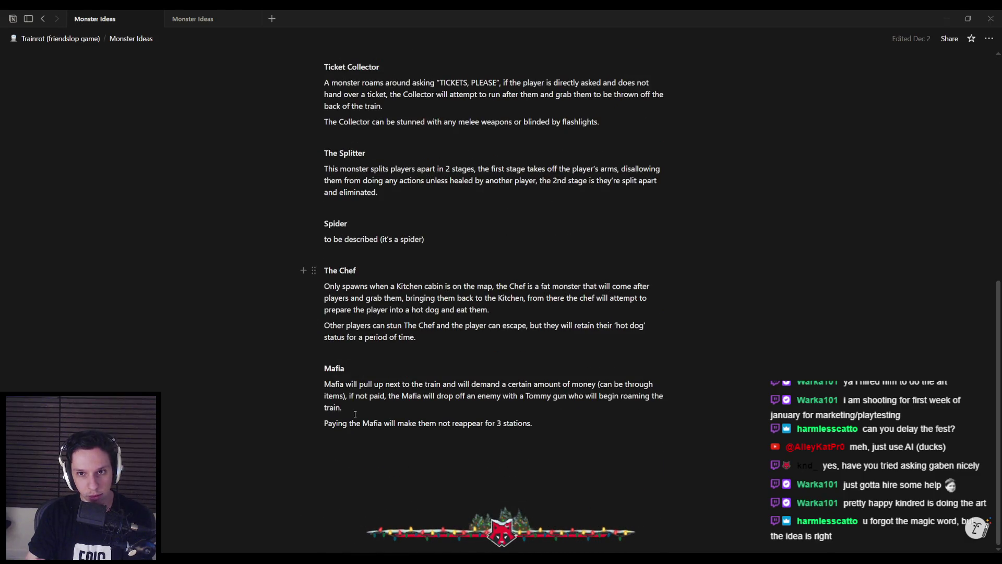
pyautogui.scroll(8, 355, 414)
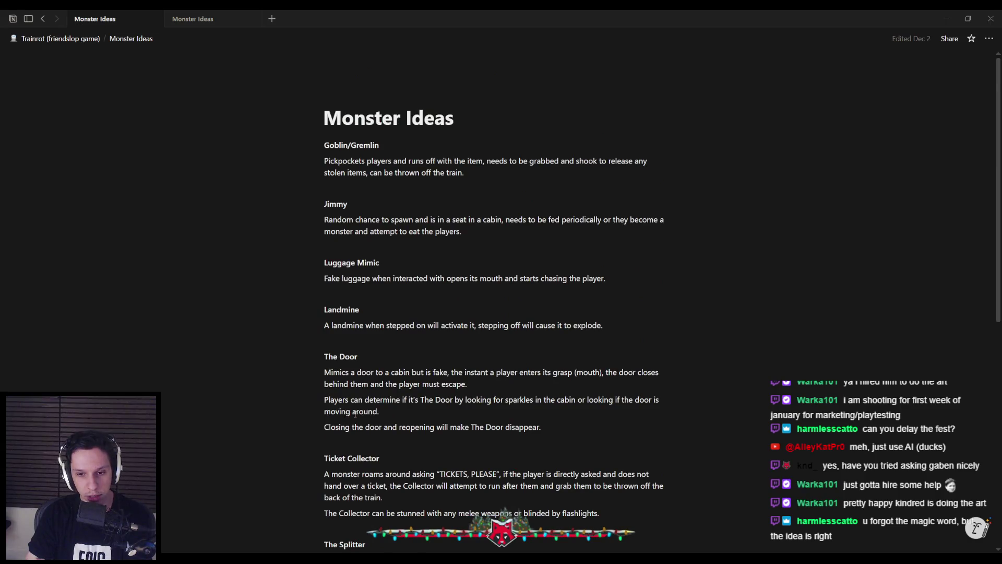
pyautogui.scroll(-1, 355, 414)
pyautogui.scroll(-1, 355, 414)
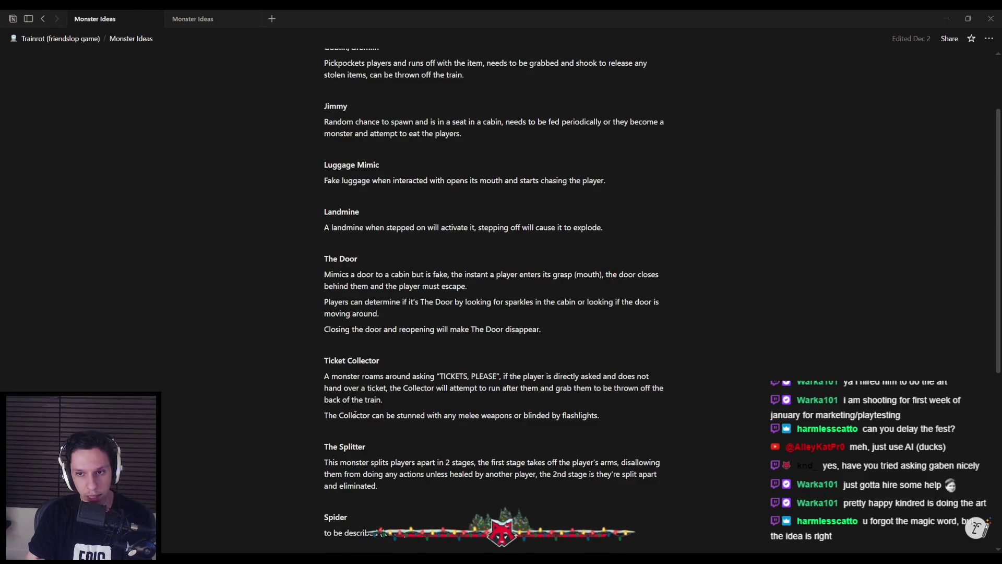
pyautogui.scroll(-1, 355, 414)
pyautogui.scroll(-5, 355, 414)
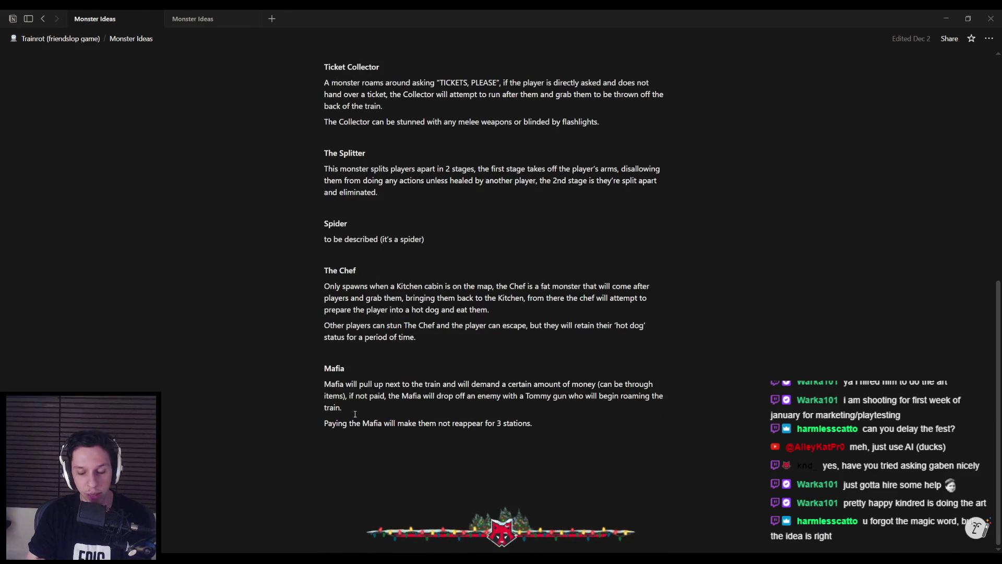
pyautogui.scroll(-1, 355, 414)
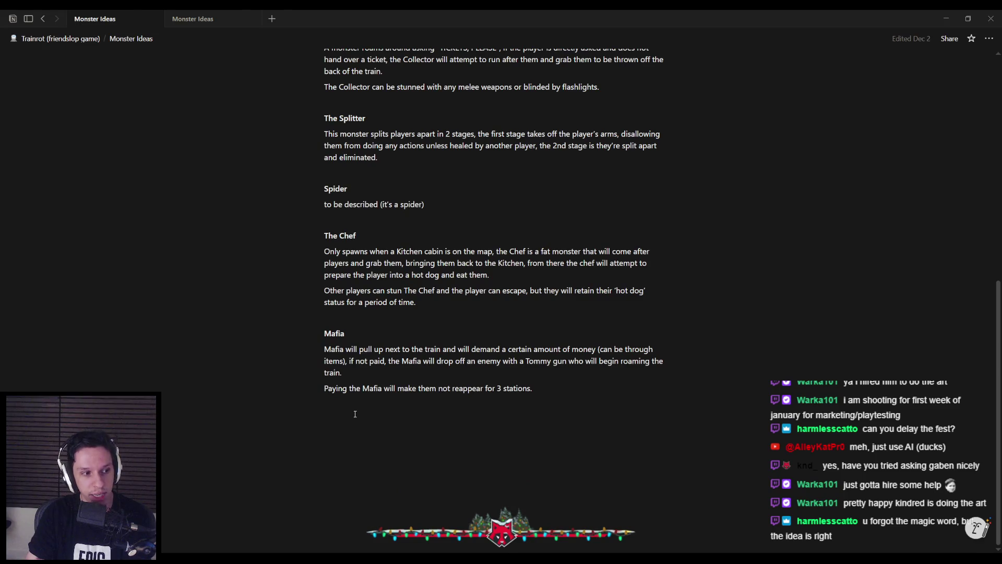
pyautogui.scroll(8, 355, 414)
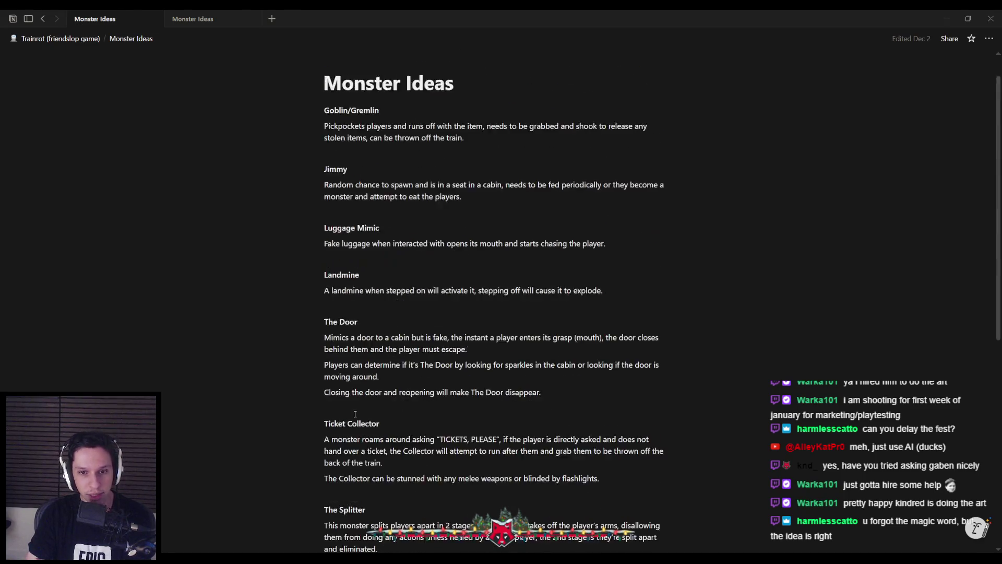
pyautogui.scroll(1, 355, 414)
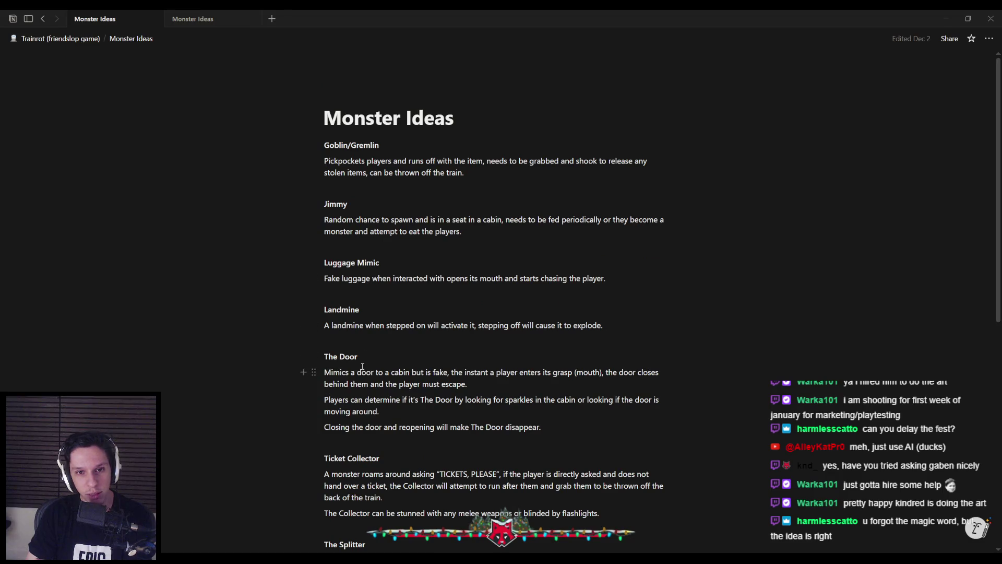
pyautogui.scroll(-10, 355, 379)
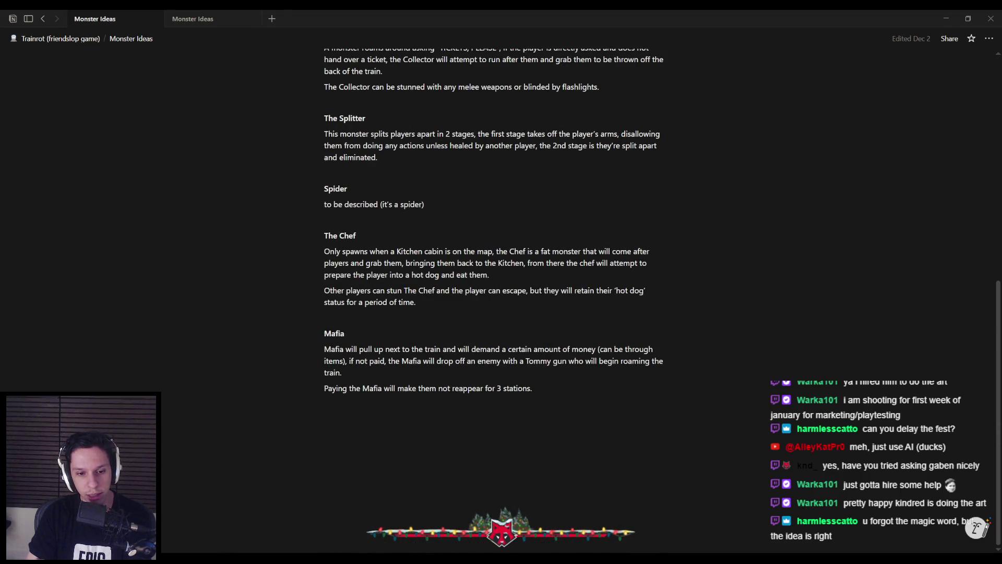
pyautogui.click(210, 558)
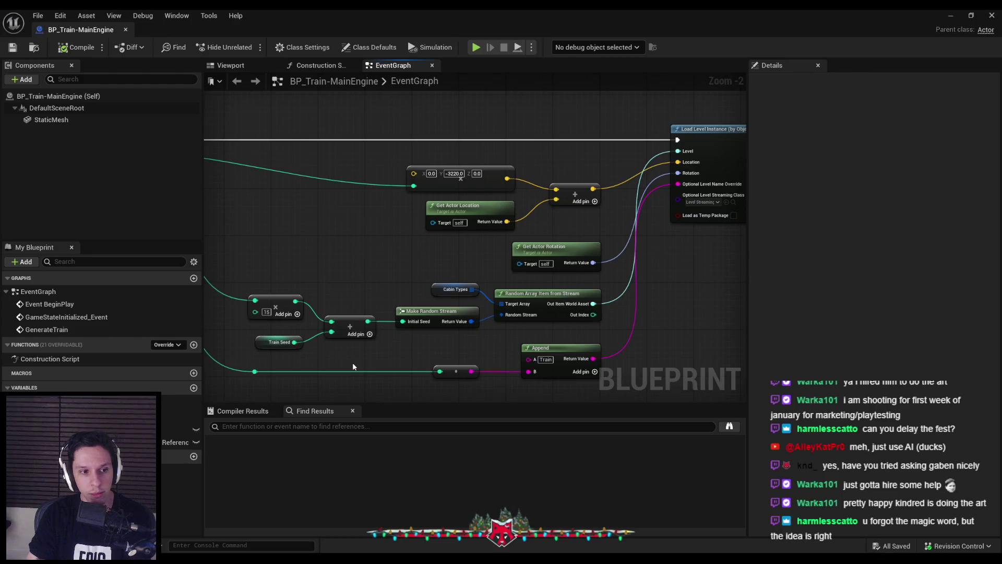
# Glance at the Monster Ideas notes, then inspect the node group around Branch in the graph.
pyautogui.hotkey('alt', 'Tab')
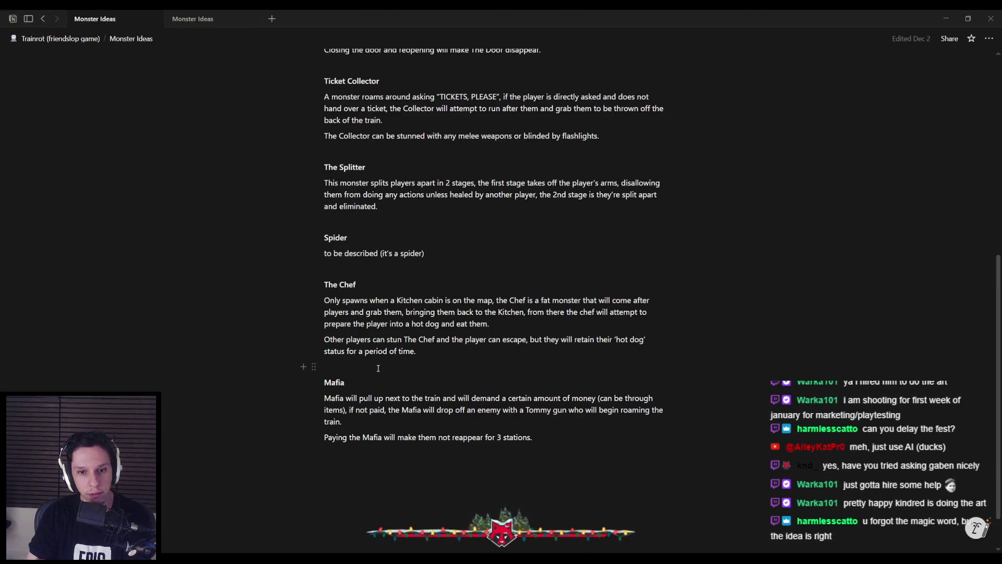
pyautogui.hotkey('alt', 'Tab')
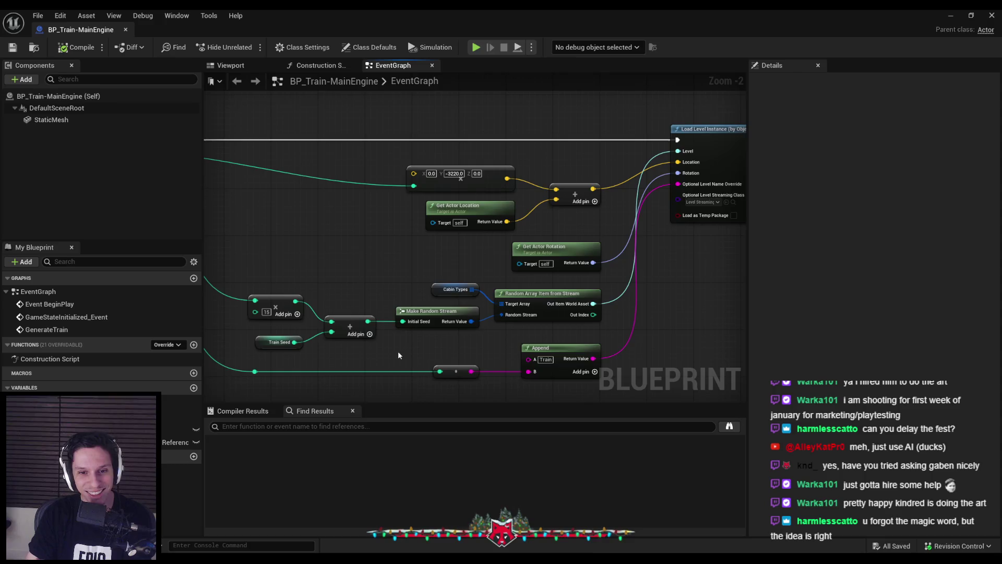
pyautogui.scroll(1, 528, 284)
pyautogui.scroll(-2, 512, 243)
pyautogui.scroll(1, 524, 318)
pyautogui.scroll(-3, 402, 265)
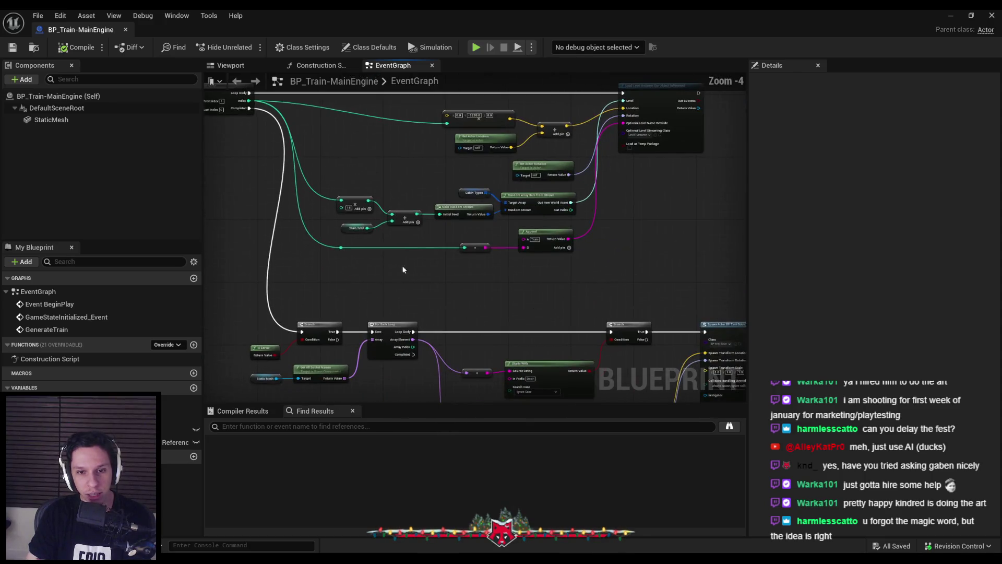
pyautogui.moveTo(298, 252); pyautogui.dragTo(572, 335)
pyautogui.scroll(4, 379, 276)
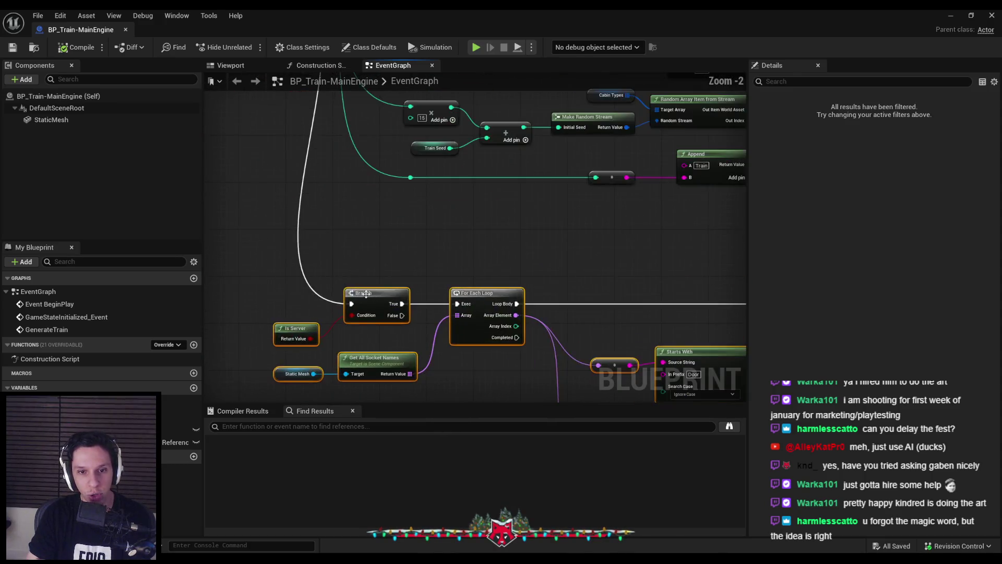
pyautogui.click(390, 282)
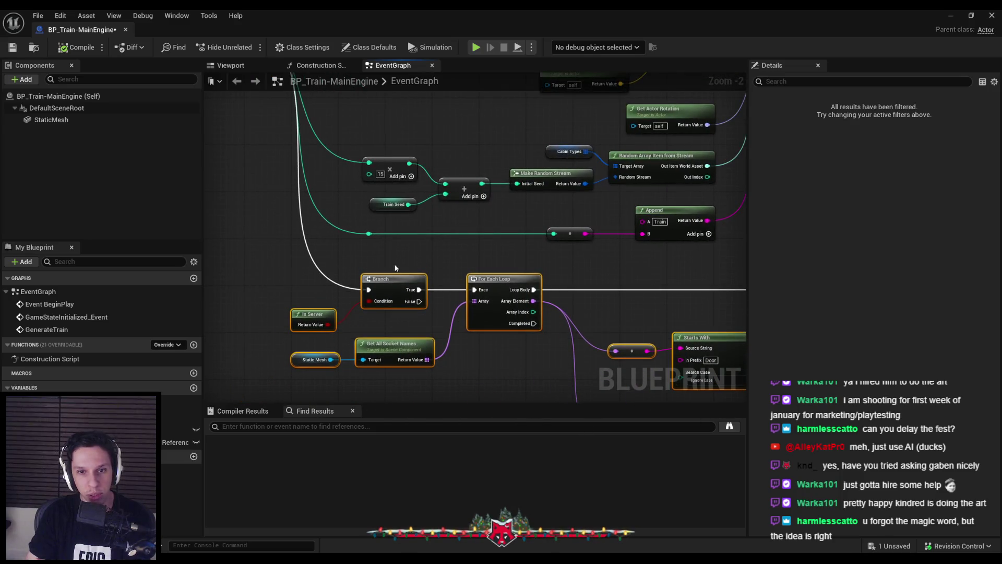
pyautogui.scroll(-3, 380, 324)
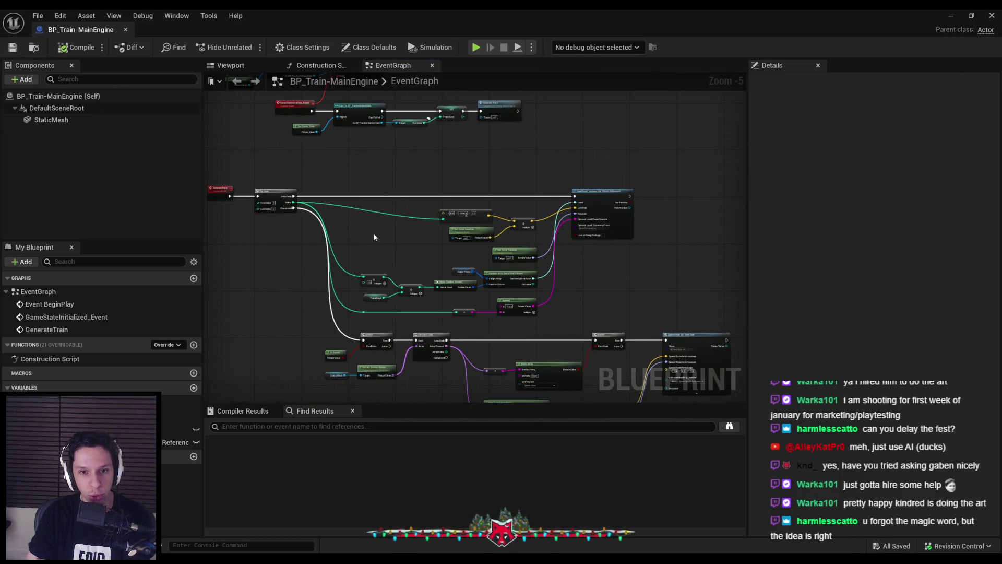
pyautogui.scroll(2, 390, 261)
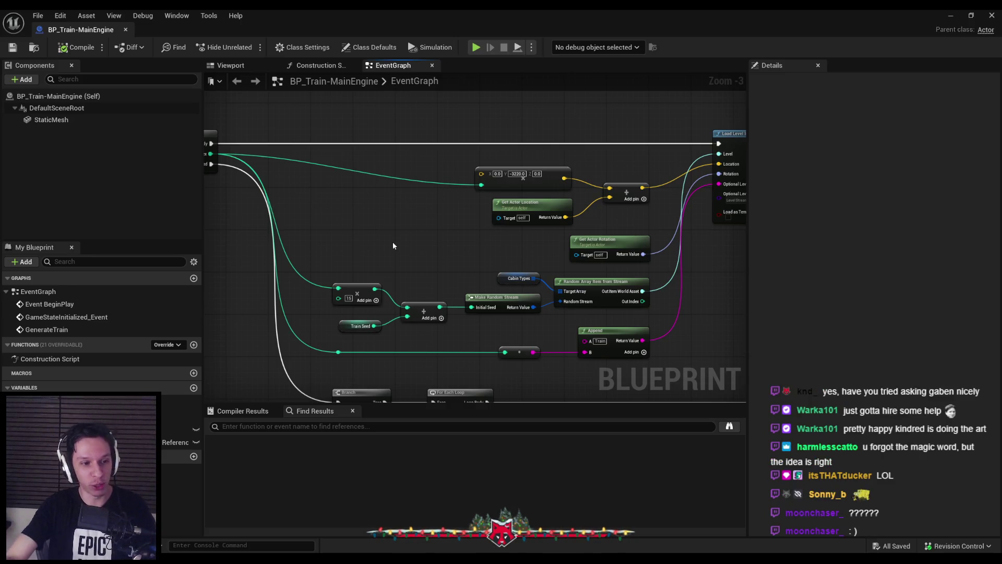
# Pan the event graph to reveal the Branch and For Each Loop nodes.
pyautogui.rightClick(395, 244)
pyautogui.moveTo(397, 245); pyautogui.dragTo(331, 253)
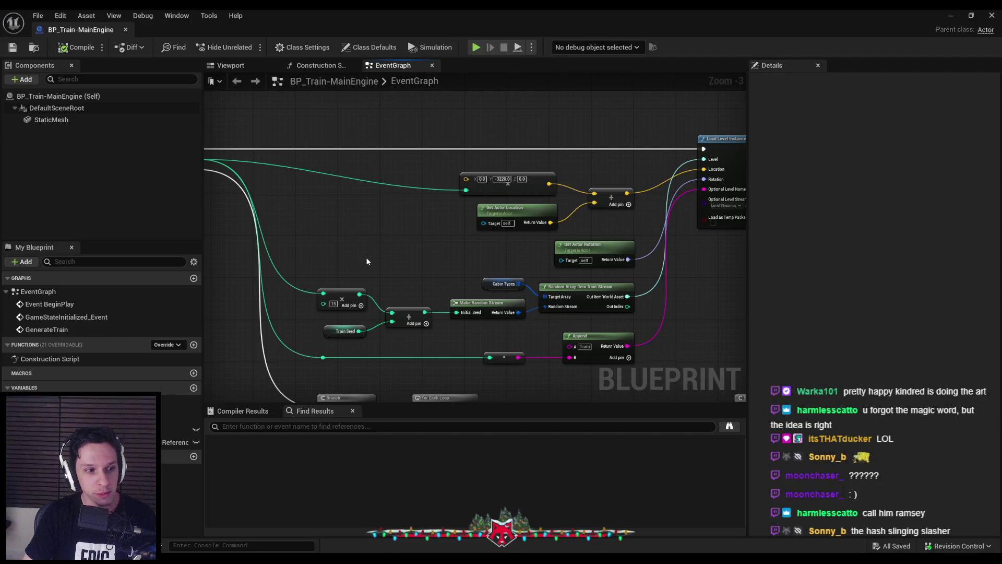
pyautogui.moveTo(366, 257); pyautogui.dragTo(343, 225)
pyautogui.scroll(-1, 362, 260)
pyautogui.scroll(4, 372, 285)
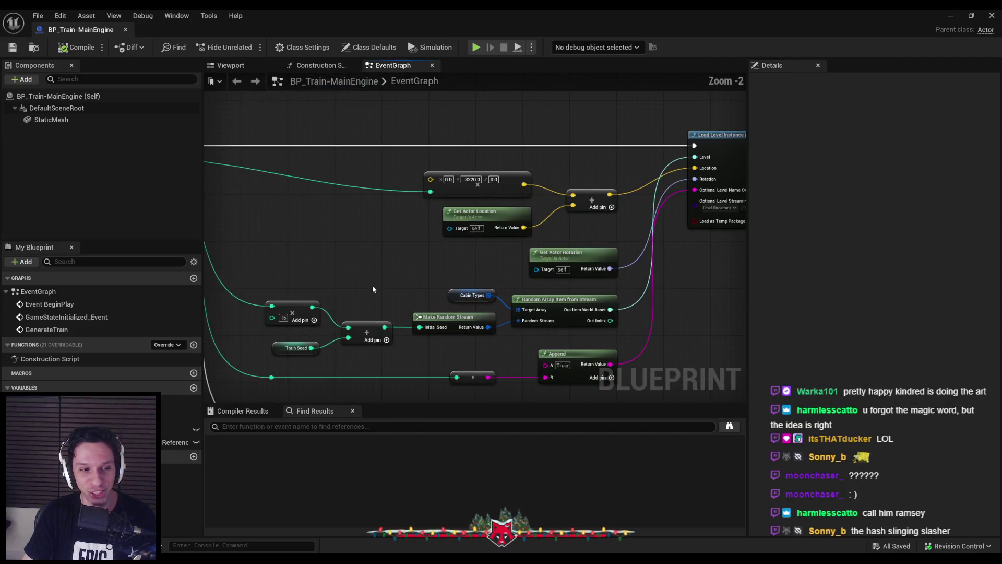
pyautogui.scroll(-4, 378, 227)
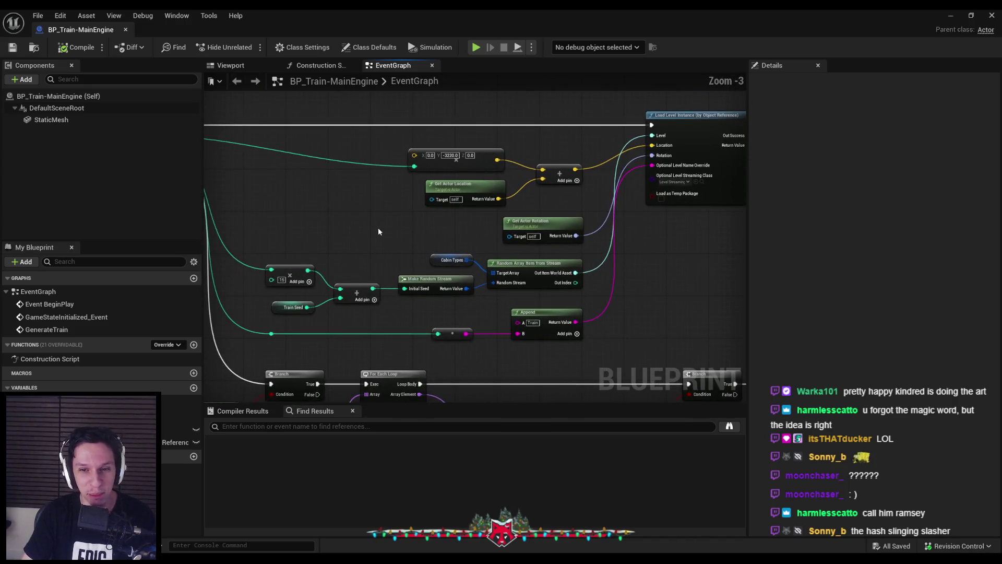
pyautogui.scroll(3, 355, 247)
pyautogui.moveTo(354, 263); pyautogui.dragTo(360, 217)
# Move the 15 and Train Seed nodes slightly lower and save the Blueprint.
pyautogui.moveTo(252, 186); pyautogui.dragTo(296, 313)
pyautogui.moveTo(290, 242); pyautogui.dragTo(291, 248)
pyautogui.click(373, 208)
pyautogui.click(12, 47)
# Look over the random seed logic, then switch to the Monster Ideas notes.
pyautogui.moveTo(366, 220)
pyautogui.mouseDown()
pyautogui.moveTo(458, 231)
pyautogui.moveTo(330, 196)
pyautogui.mouseUp()
pyautogui.scroll(1, 458, 231)
pyautogui.scroll(-2, 330, 196)
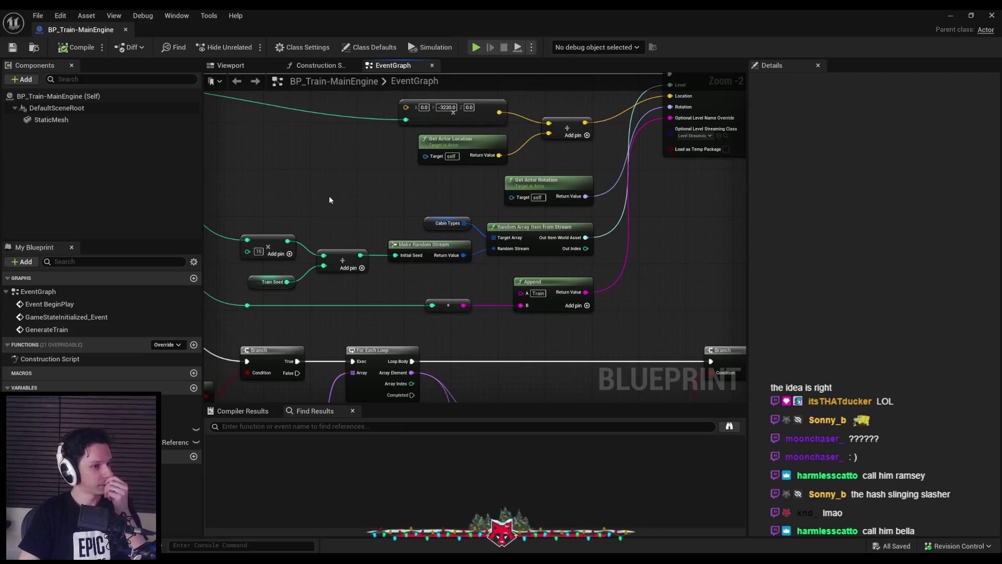
pyautogui.hotkey('alt', 'Tab')
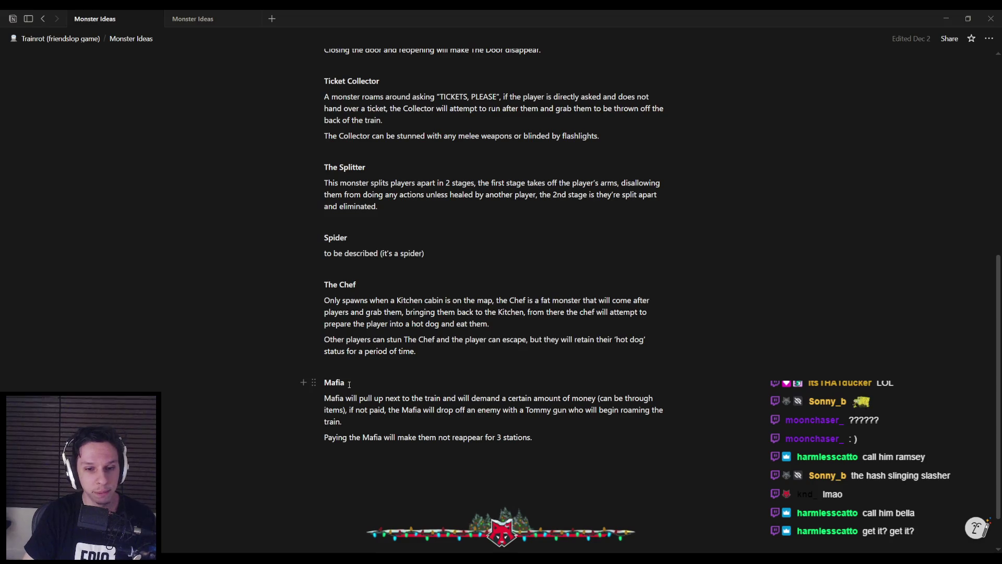
pyautogui.tripleClick(330, 403)
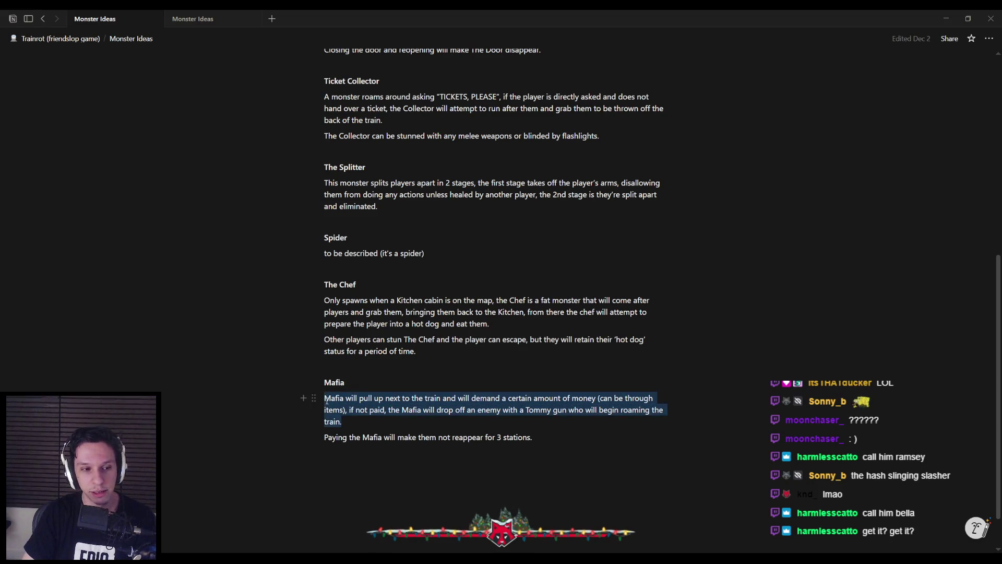
pyautogui.click(526, 438)
pyautogui.moveTo(543, 441)
pyautogui.mouseDown()
pyautogui.moveTo(331, 383)
pyautogui.moveTo(324, 438)
pyautogui.mouseUp()
pyautogui.click(564, 439)
pyautogui.scroll(2, 406, 389)
pyautogui.scroll(5, 406, 389)
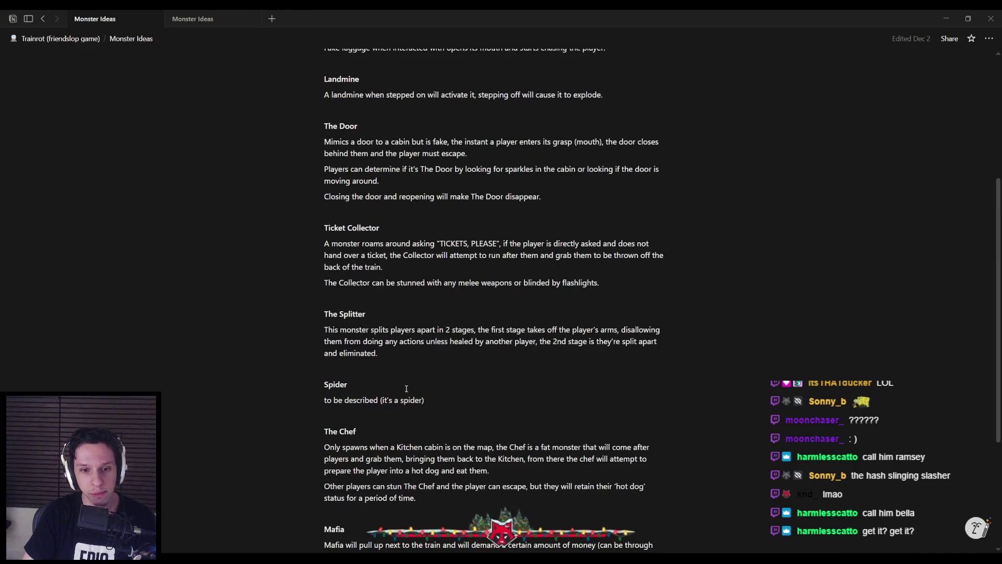
pyautogui.scroll(-2, 405, 389)
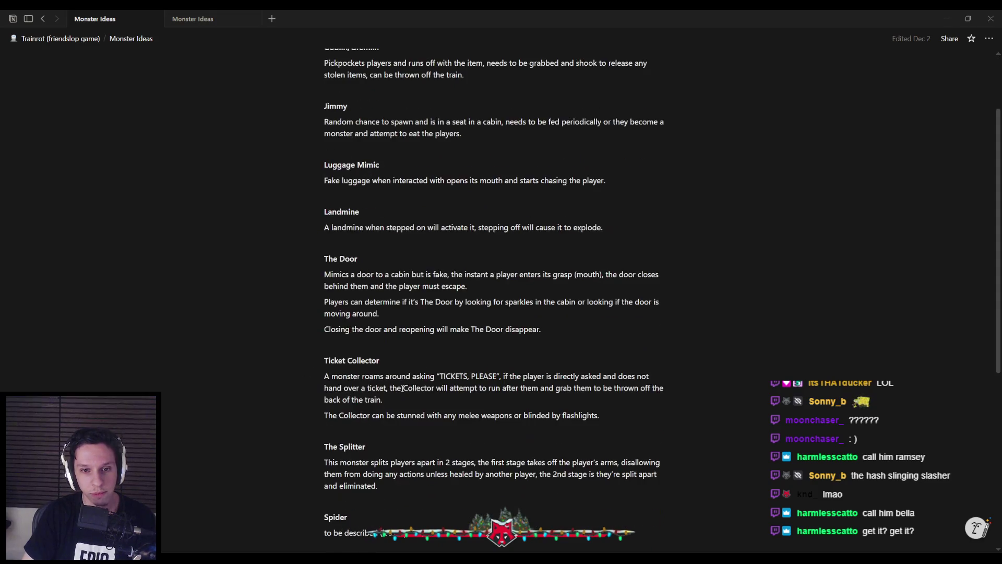
pyautogui.moveTo(677, 415)
pyautogui.mouseDown()
pyautogui.moveTo(335, 389)
pyautogui.moveTo(328, 379)
pyautogui.moveTo(626, 416)
pyautogui.mouseUp()
pyautogui.scroll(-3, 392, 376)
pyautogui.scroll(-1, 392, 377)
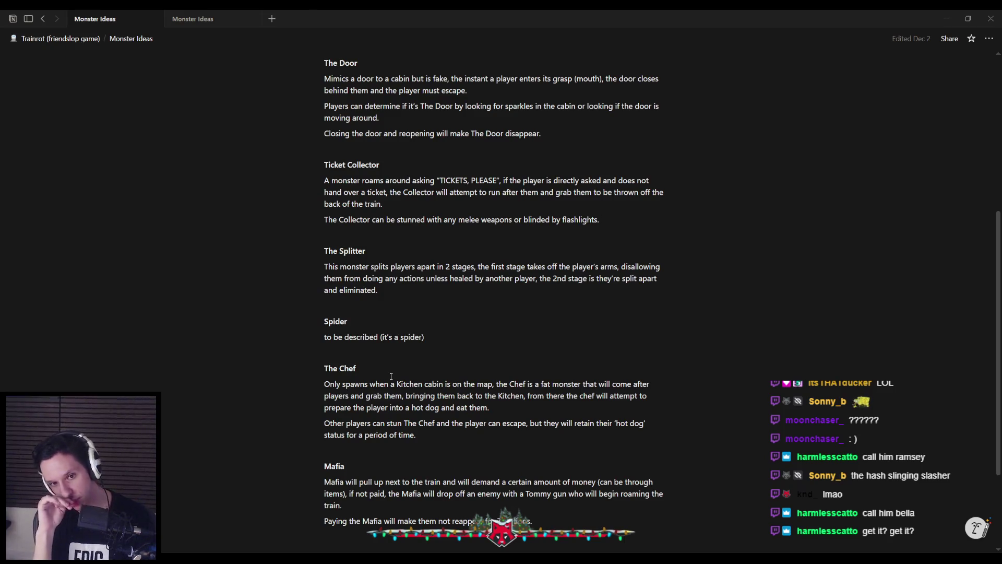
pyautogui.scroll(5, 392, 376)
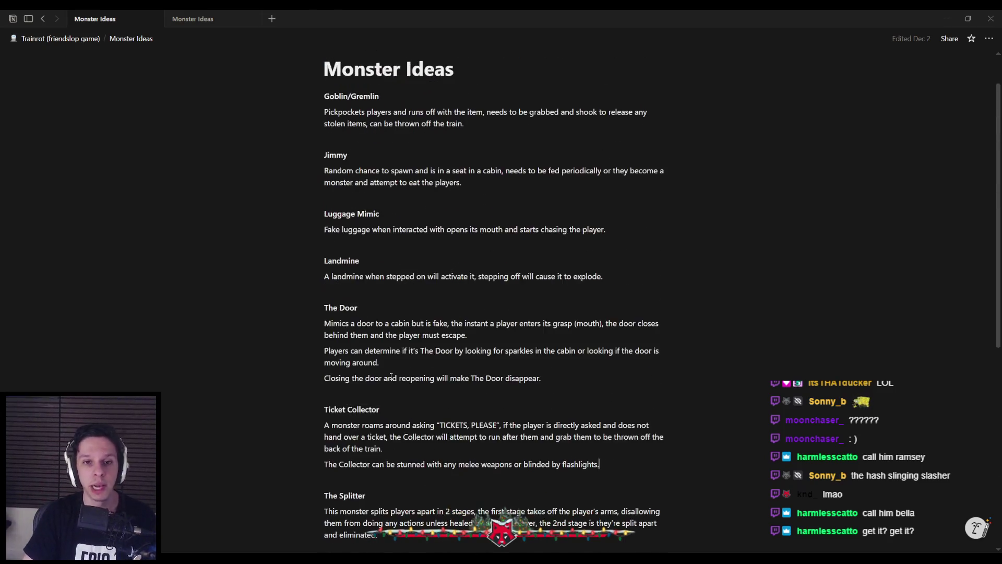
pyautogui.moveTo(618, 278); pyautogui.dragTo(325, 260)
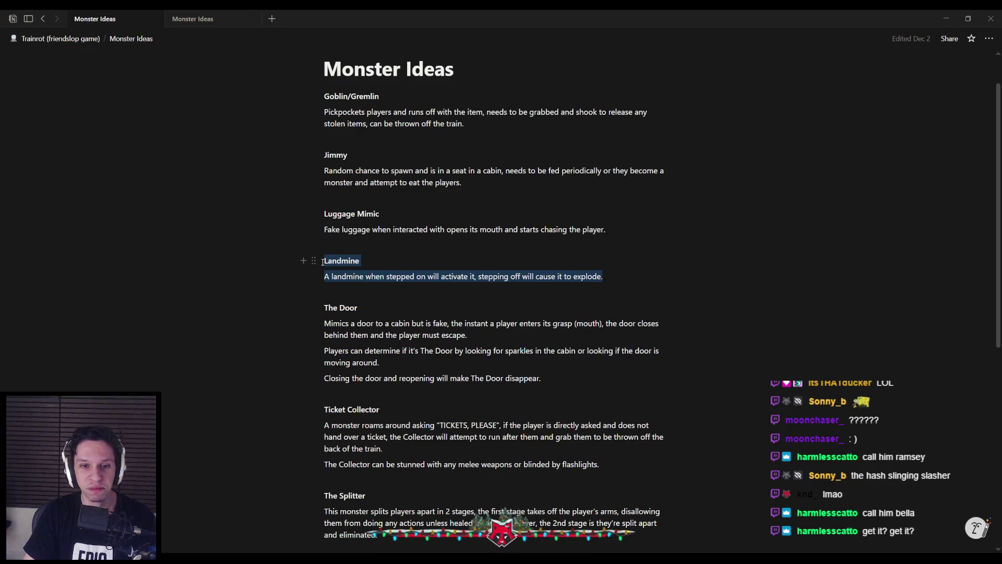
pyautogui.press('Left')
pyautogui.scroll(-1, 402, 291)
pyautogui.scroll(-2, 402, 291)
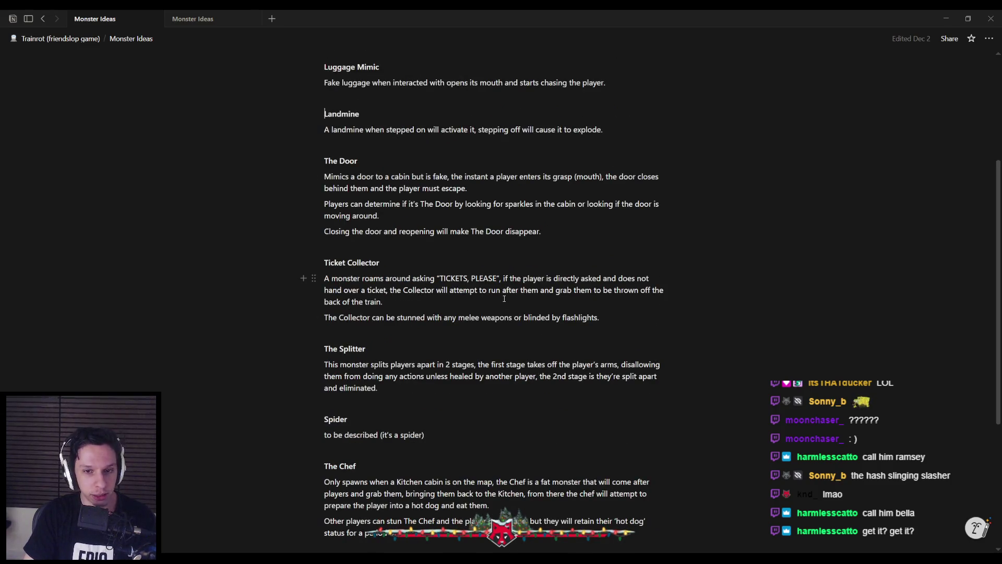
pyautogui.scroll(-1, 505, 298)
pyautogui.scroll(-1, 505, 298)
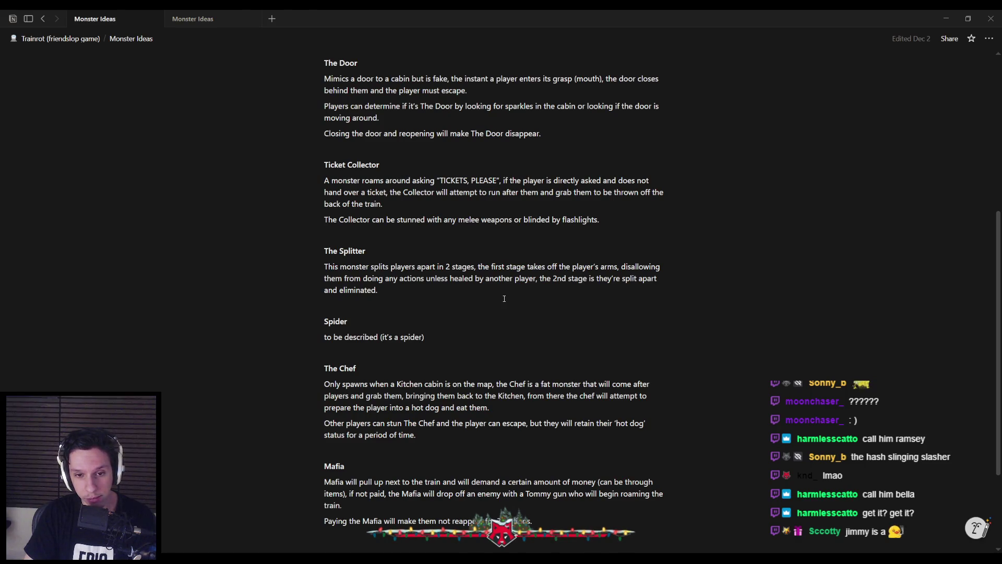
pyautogui.scroll(4, 504, 299)
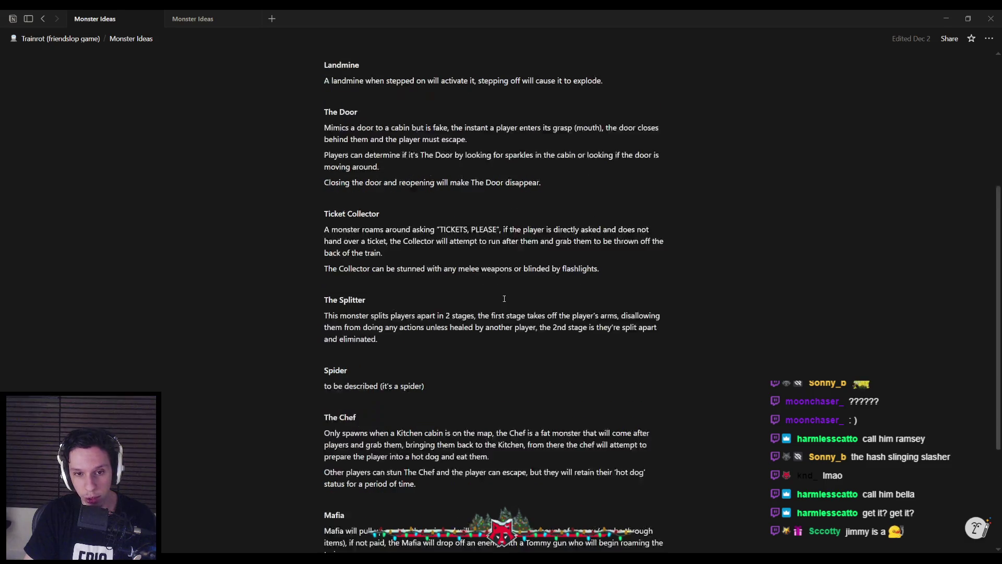
pyautogui.scroll(1, 504, 299)
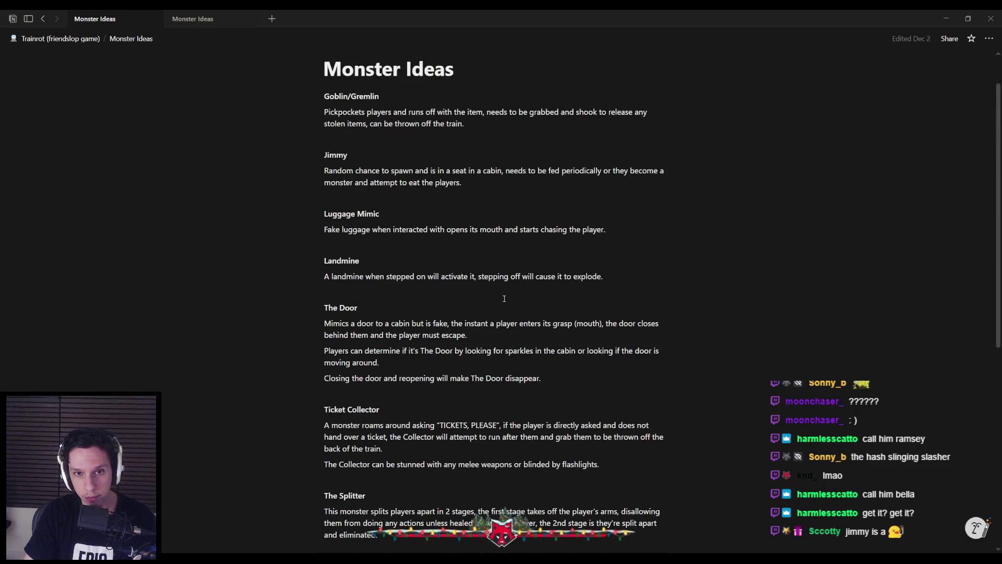
pyautogui.click(376, 293)
pyautogui.moveTo(538, 370)
pyautogui.mouseDown()
pyautogui.moveTo(335, 378)
pyautogui.moveTo(324, 323)
pyautogui.moveTo(325, 354)
pyautogui.moveTo(549, 379)
pyautogui.moveTo(326, 378)
pyautogui.moveTo(584, 381)
pyautogui.mouseUp()
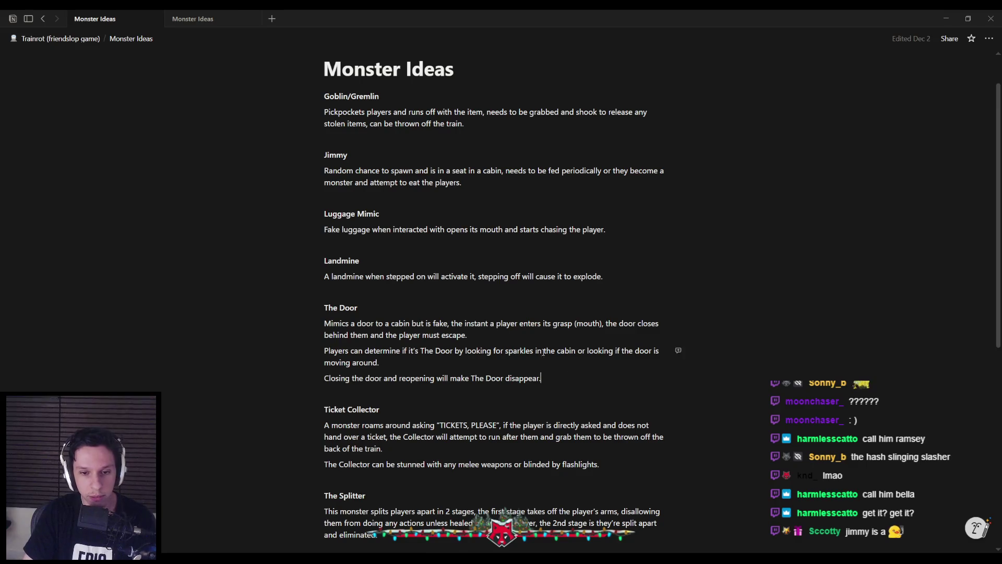
pyautogui.scroll(-2, 462, 295)
pyautogui.scroll(-1, 461, 295)
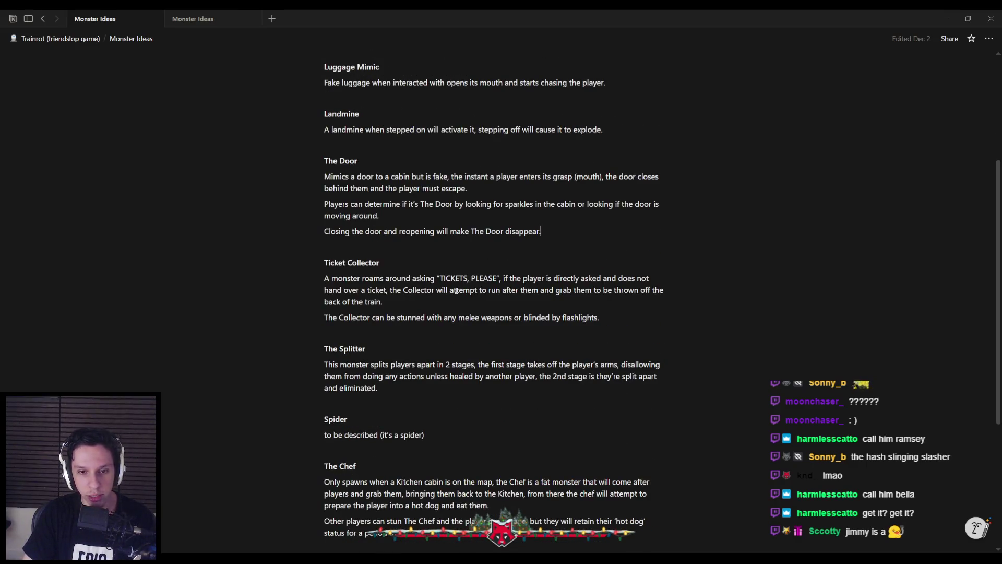
pyautogui.scroll(-2, 456, 291)
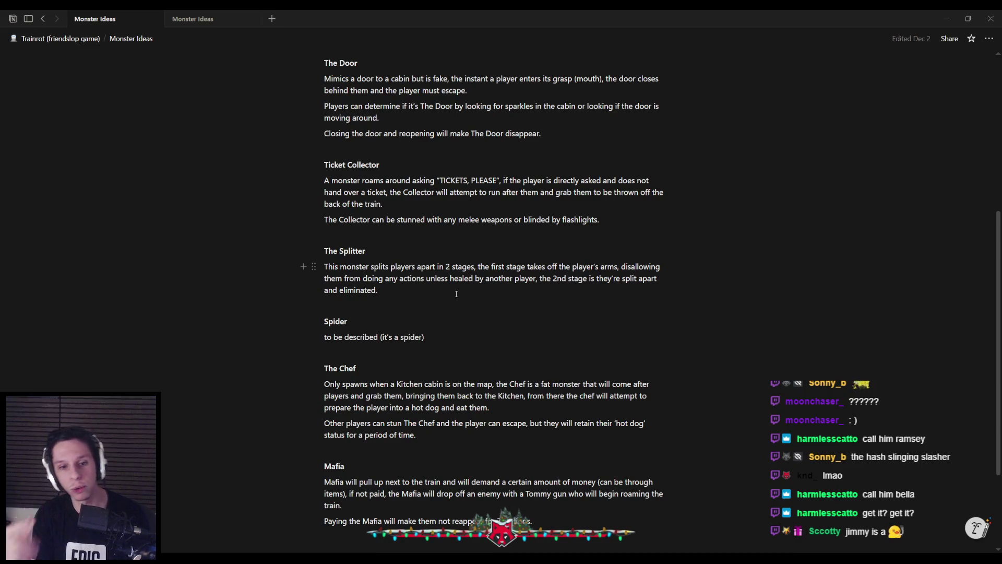
pyautogui.scroll(6, 456, 294)
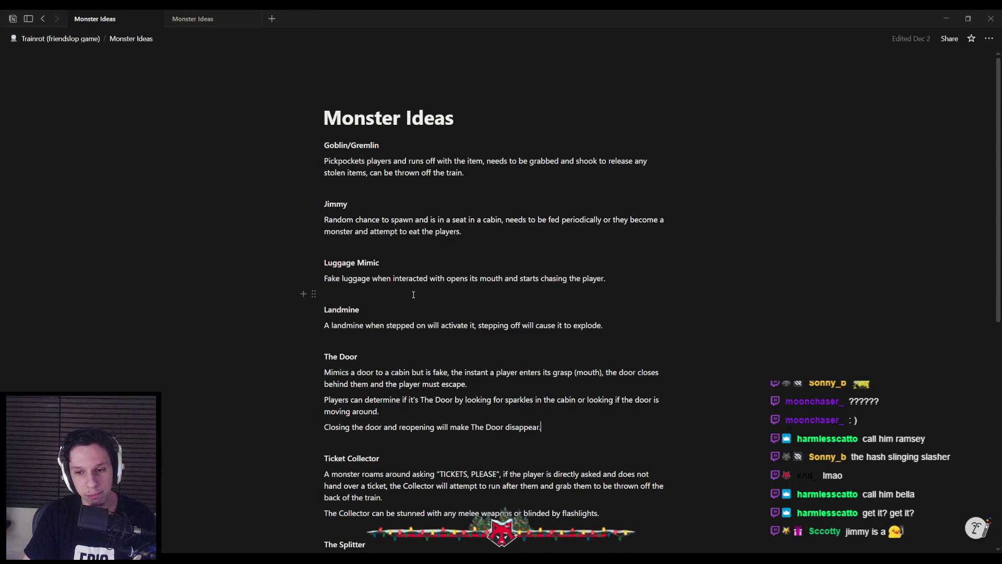
# Insert a blank line after 'The Door disappear.' and return to the BP_Train-MainEngine Blueprint.
pyautogui.scroll(-3, 414, 294)
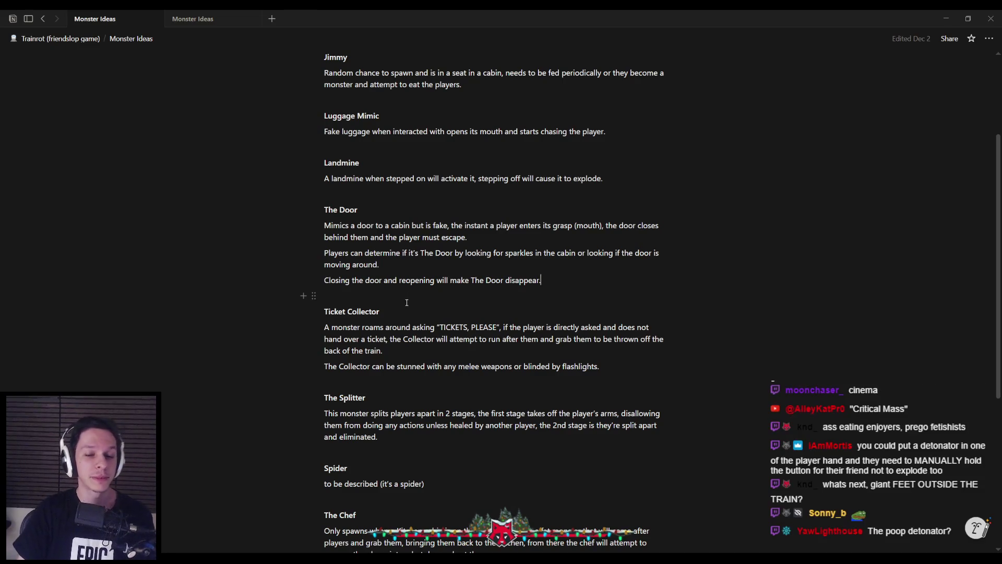
pyautogui.press('Return')
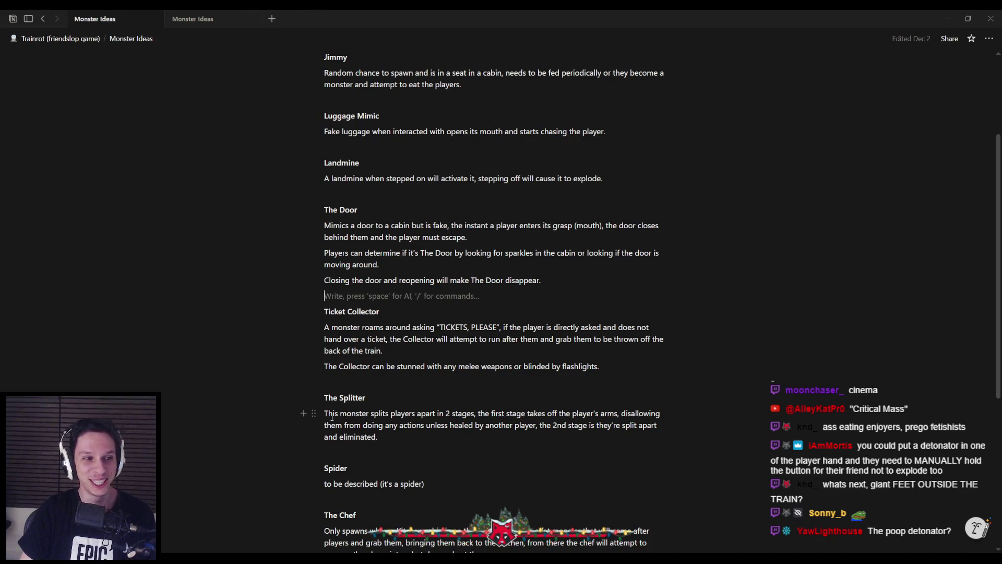
pyautogui.click(324, 532)
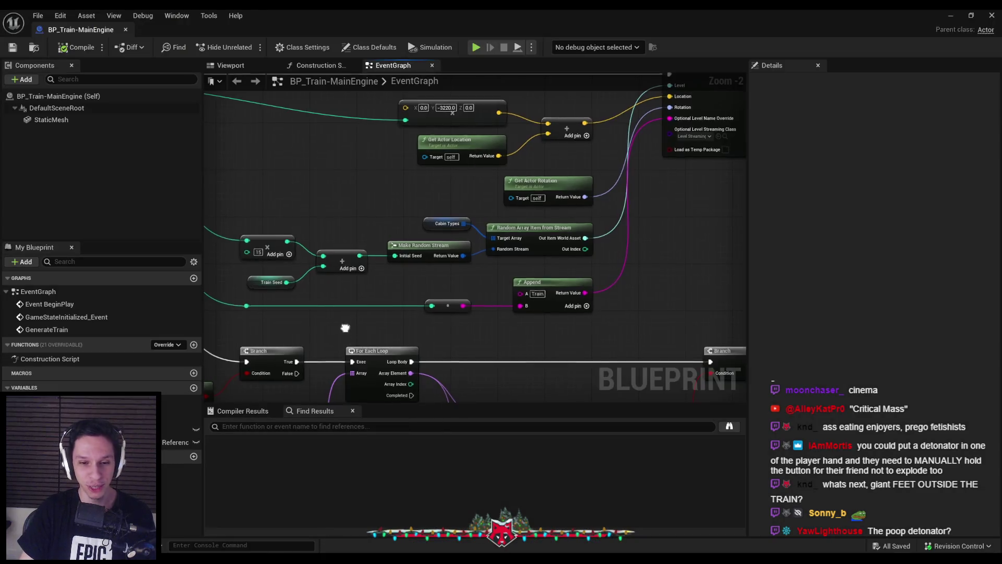
pyautogui.scroll(-2, 396, 286)
pyautogui.scroll(-1, 390, 288)
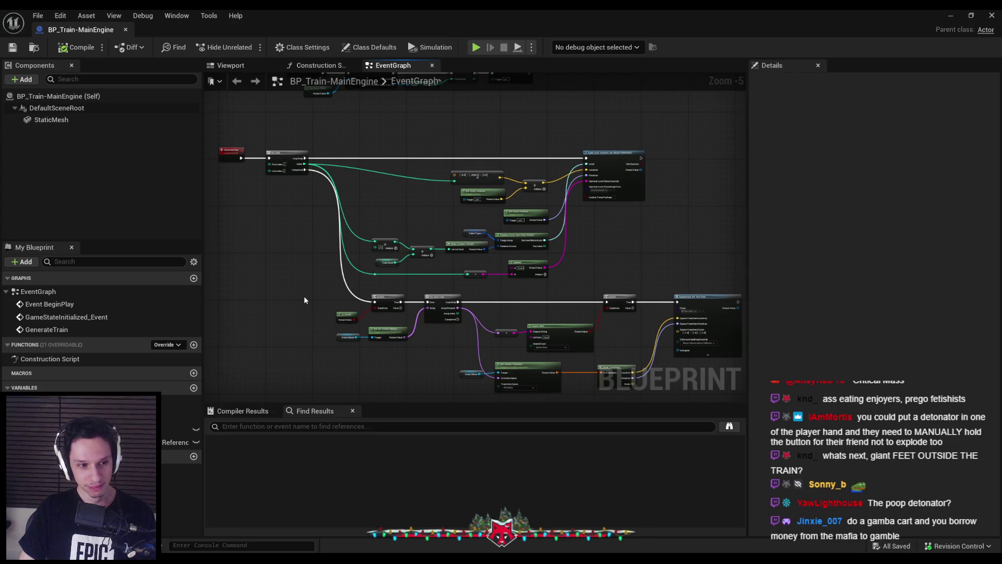
pyautogui.moveTo(293, 318); pyautogui.dragTo(295, 272)
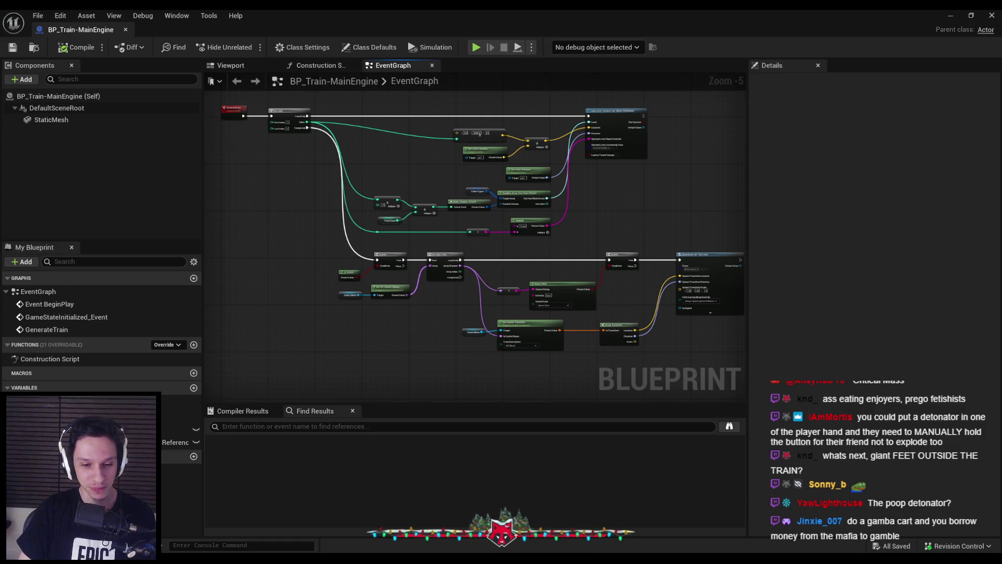
pyautogui.moveTo(232, 561)
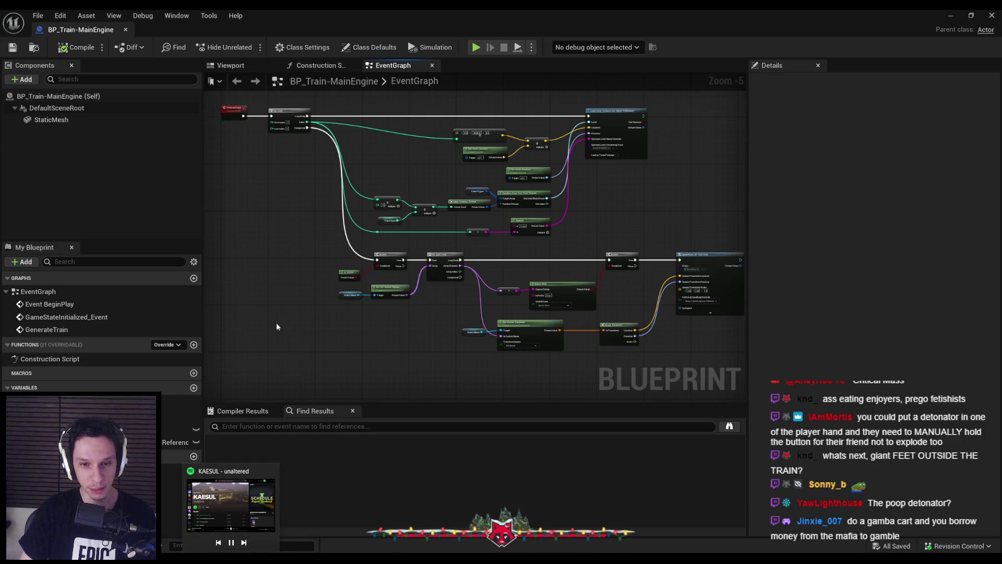
pyautogui.scroll(4, 409, 299)
pyautogui.scroll(-3, 377, 367)
pyautogui.scroll(3, 343, 308)
pyautogui.scroll(-5, 342, 310)
pyautogui.scroll(2, 342, 309)
pyautogui.scroll(3, 342, 312)
pyautogui.scroll(-3, 343, 314)
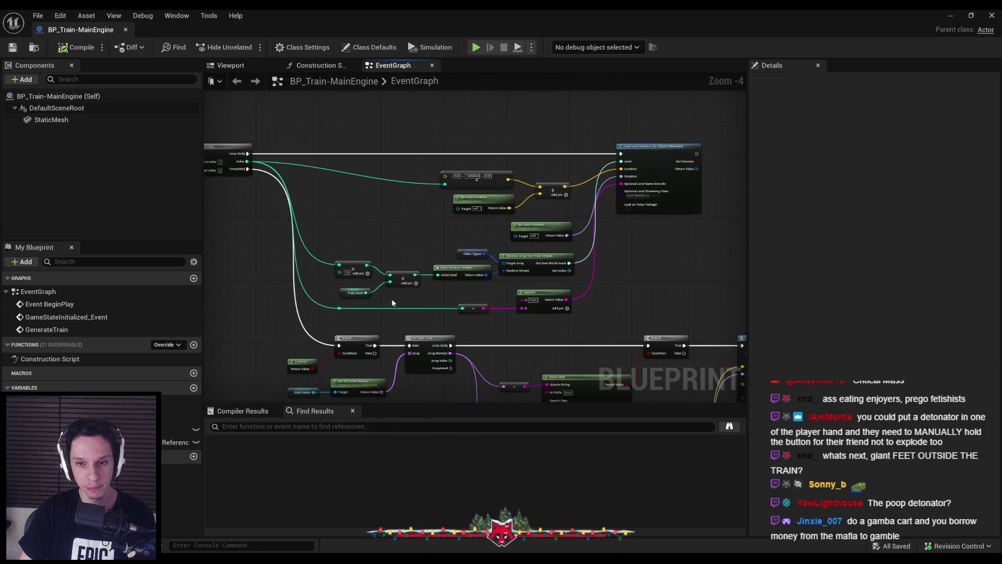
pyautogui.scroll(1, 397, 297)
pyautogui.scroll(1, 401, 295)
pyautogui.scroll(-1, 403, 300)
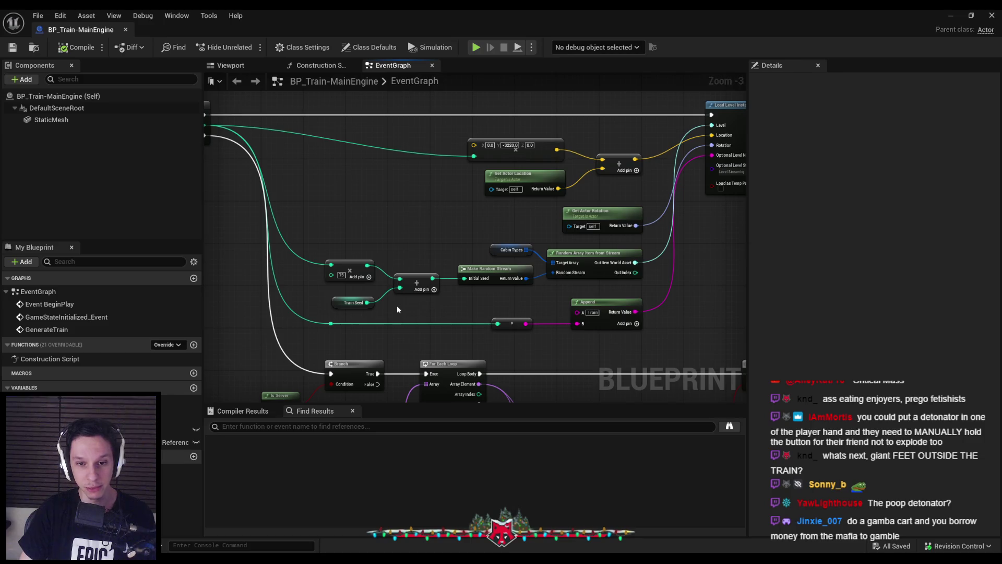
pyautogui.scroll(1, 398, 309)
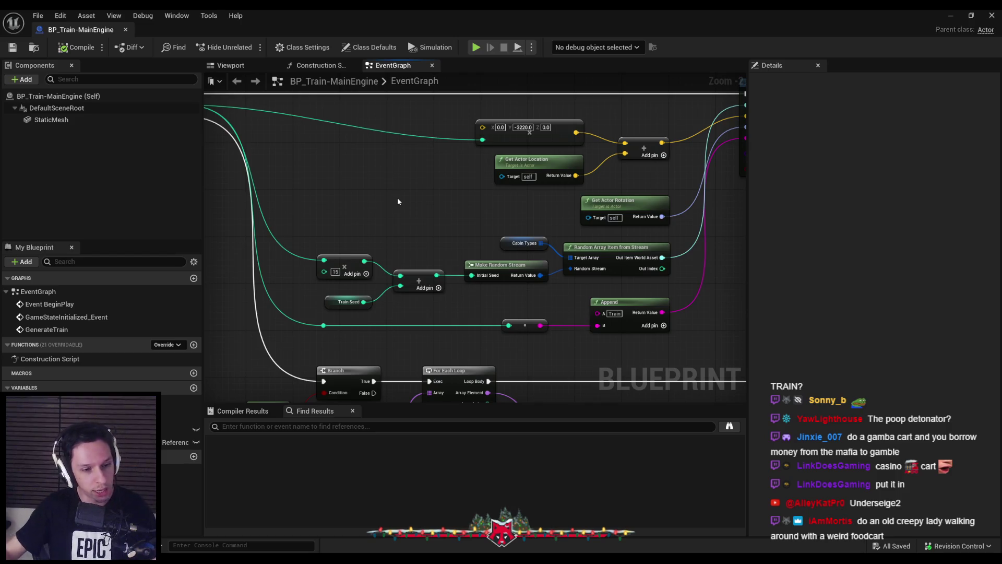
pyautogui.moveTo(398, 201); pyautogui.dragTo(409, 195)
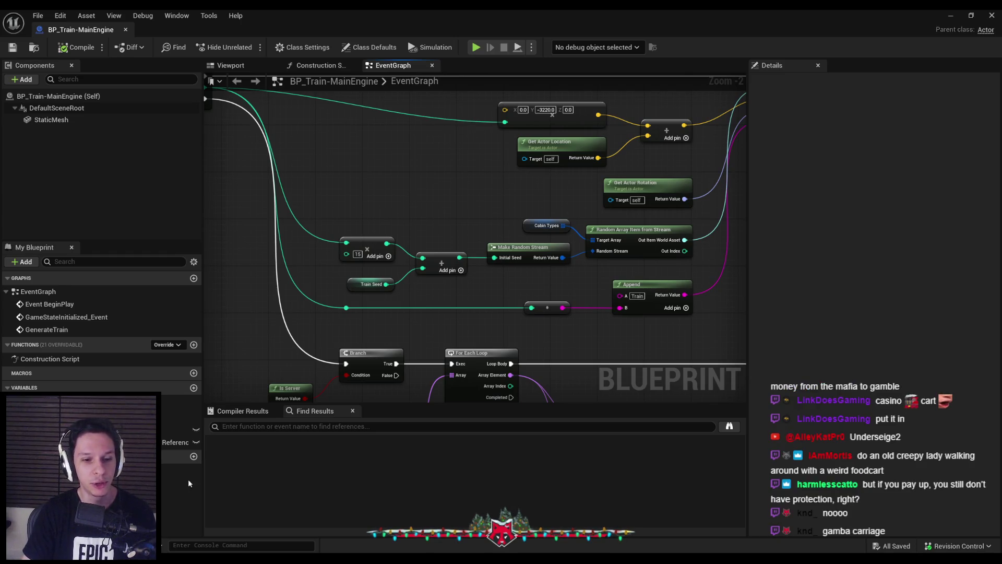
pyautogui.hotkey('alt', 'Tab')
pyautogui.scroll(-5, 338, 405)
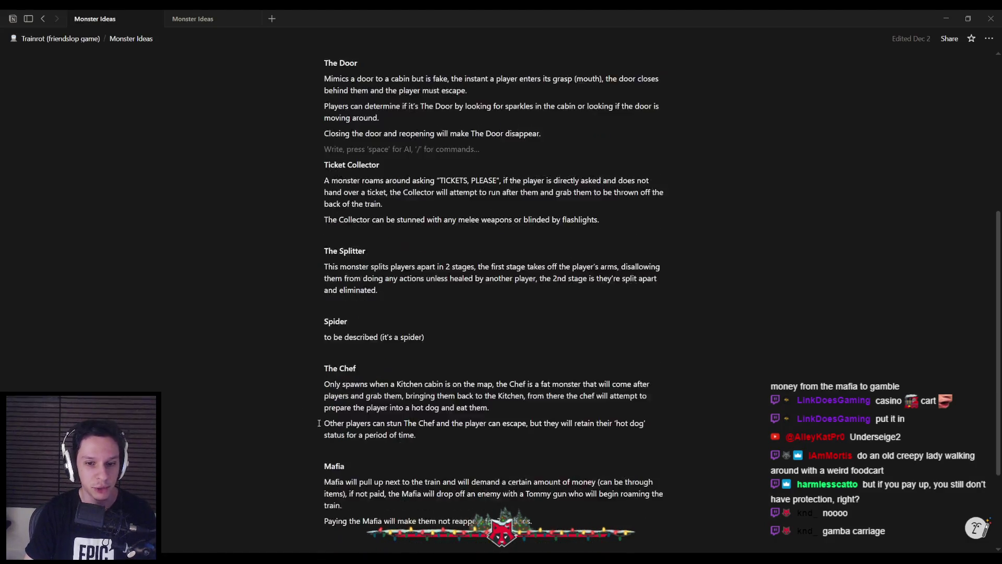
pyautogui.moveTo(563, 423)
pyautogui.mouseDown()
pyautogui.moveTo(325, 423)
pyautogui.moveTo(553, 425)
pyautogui.mouseUp()
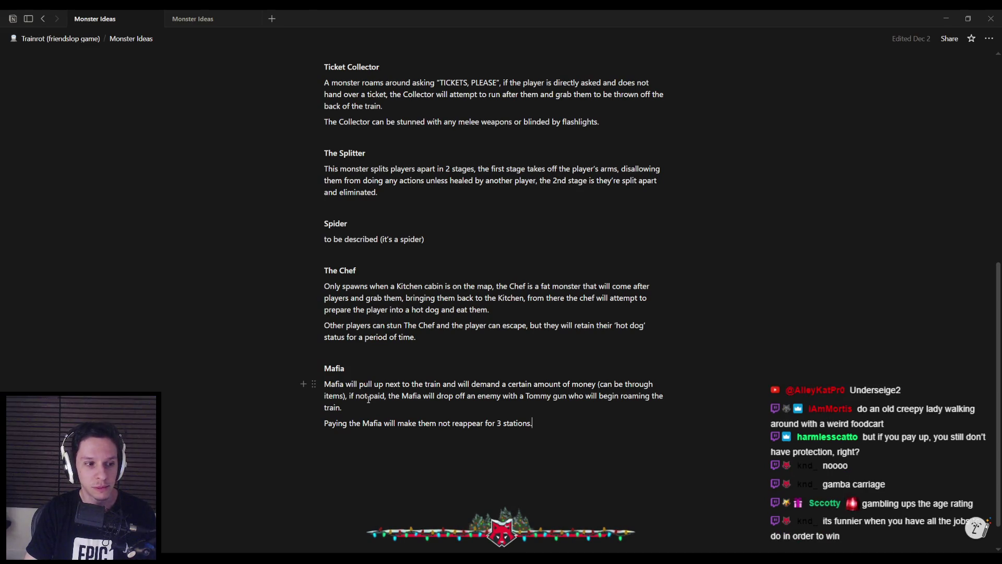
pyautogui.click(274, 532)
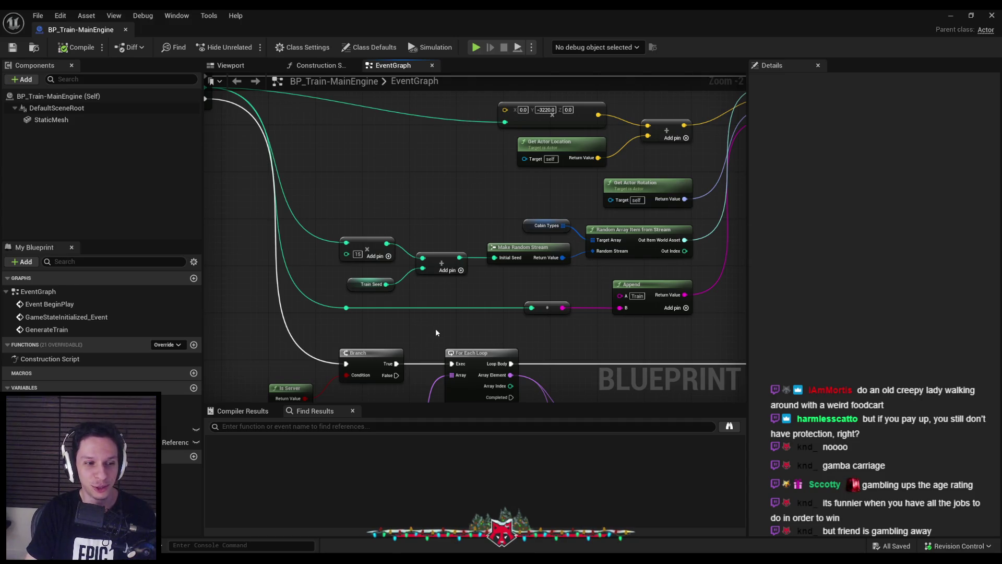
pyautogui.scroll(-1, 441, 328)
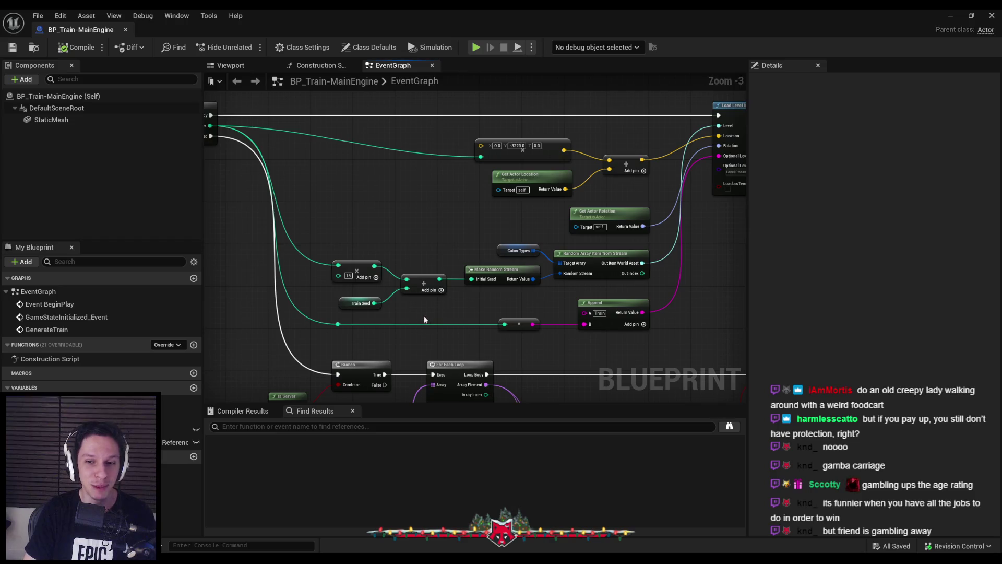
pyautogui.scroll(-1, 449, 314)
pyautogui.scroll(2, 447, 324)
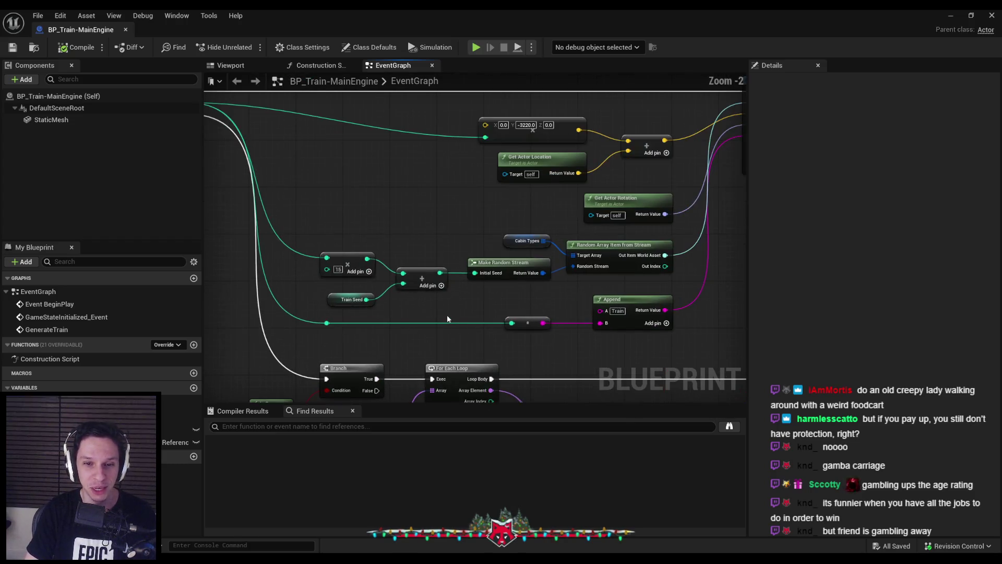